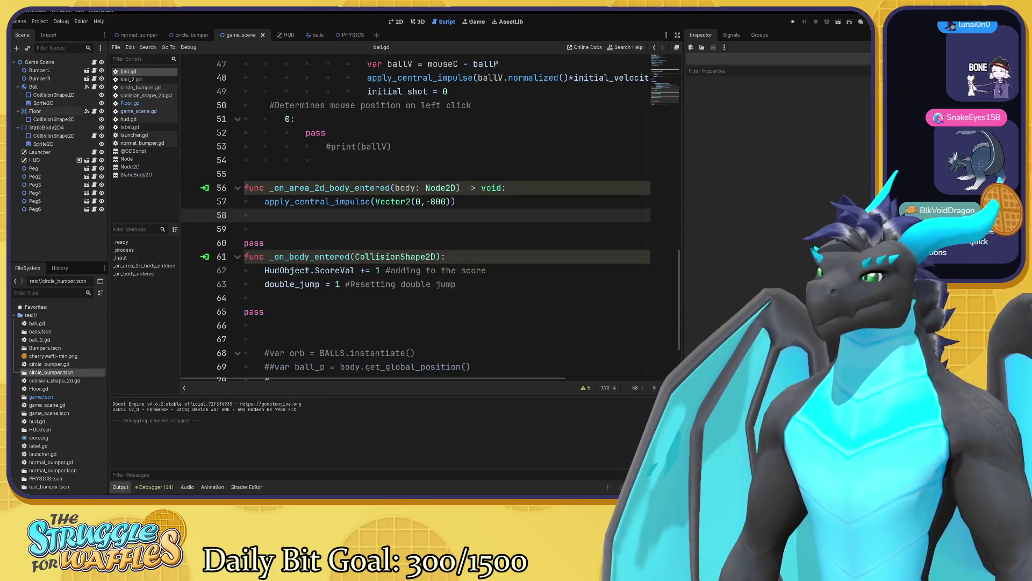
# - Open Floor.gd at its empty line 8, then bring up the 'The main game scene' docs page
pyautogui.press('Down')
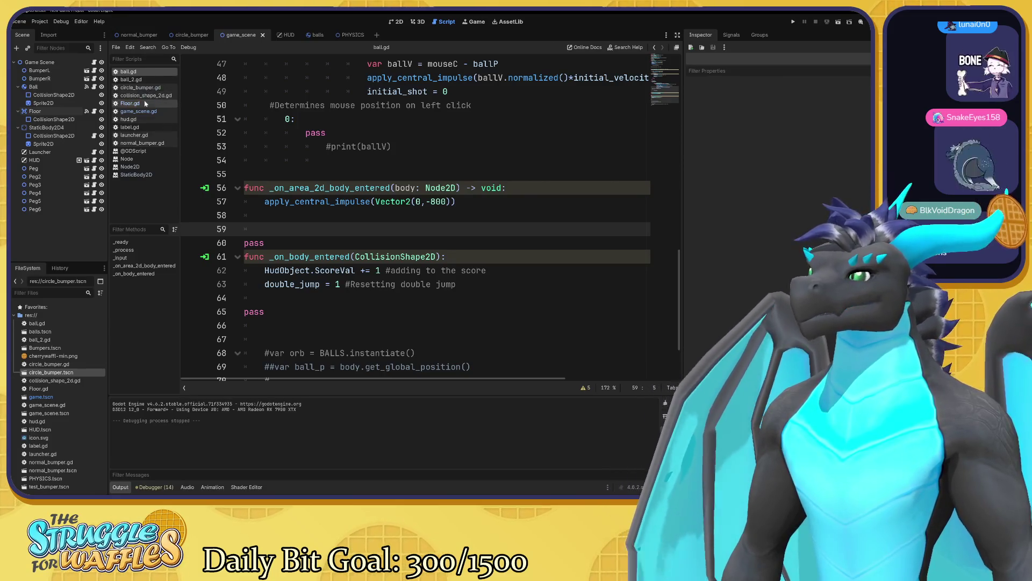
pyautogui.click(131, 102)
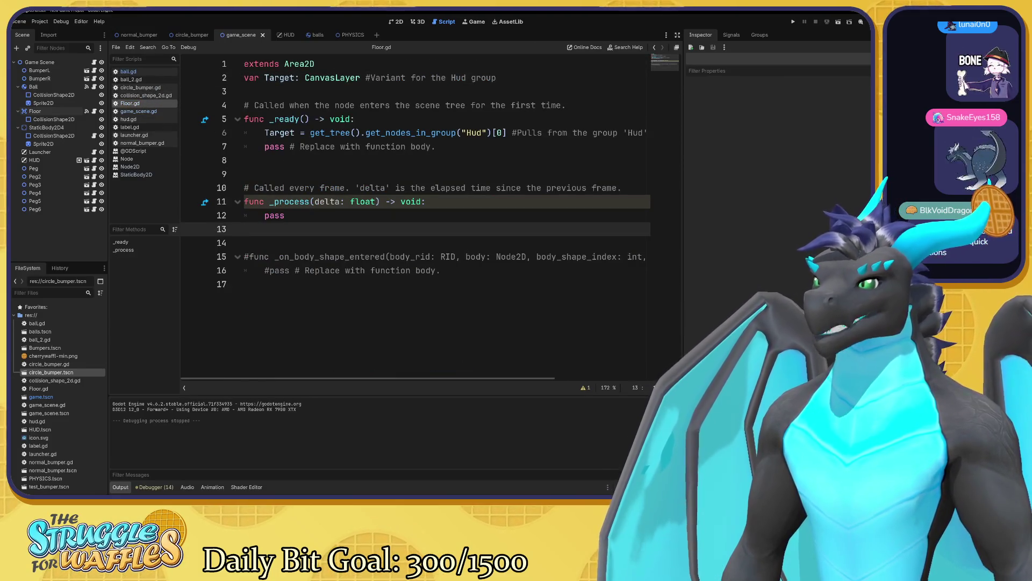
pyautogui.click(245, 161)
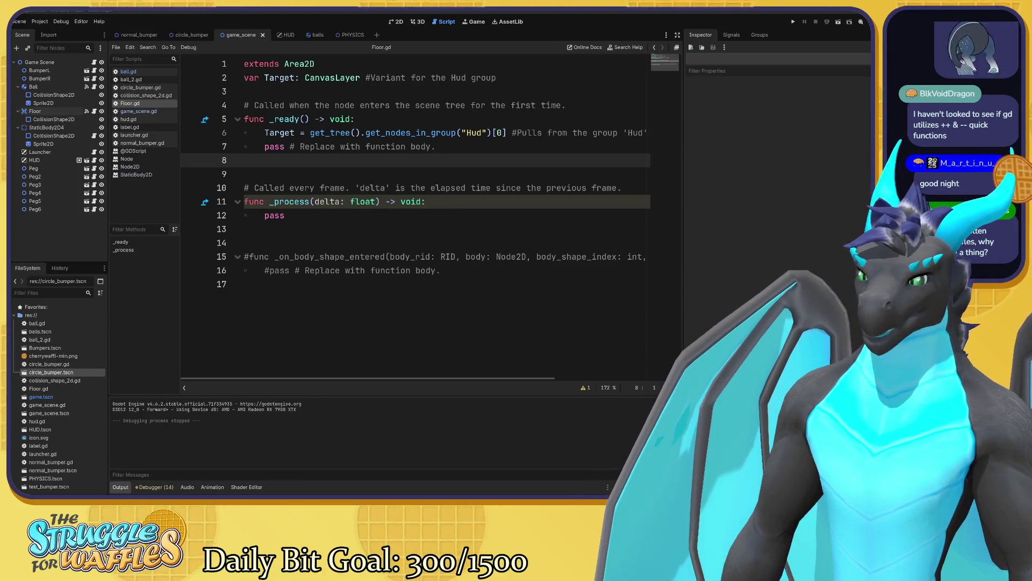
pyautogui.hotkey('alt', 'Tab')
pyautogui.scroll(1, 378, 204)
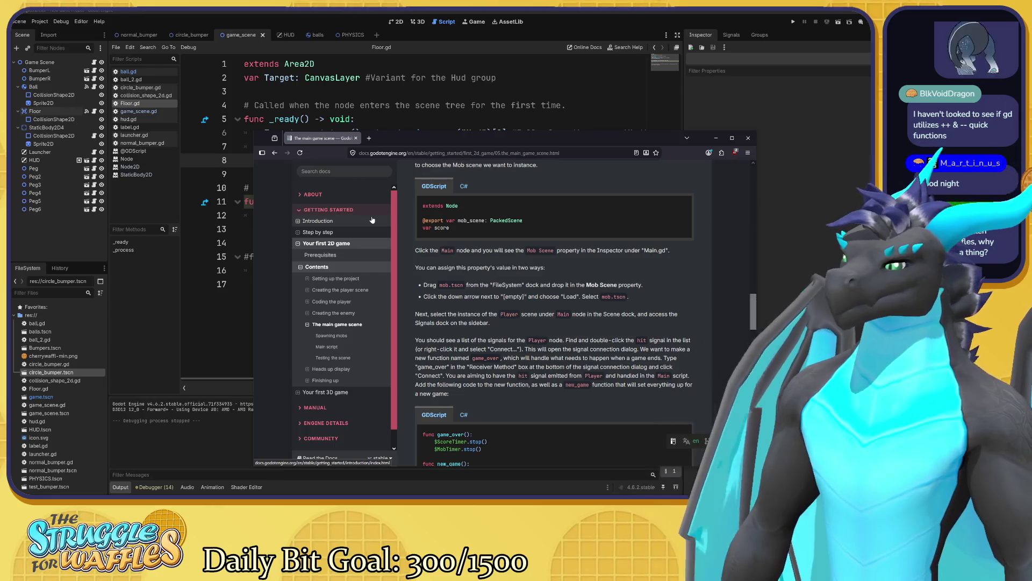
# - Search the Godot docs for 'quick funct' and open the Physics Interpolation Quick start guide
pyautogui.click(331, 171)
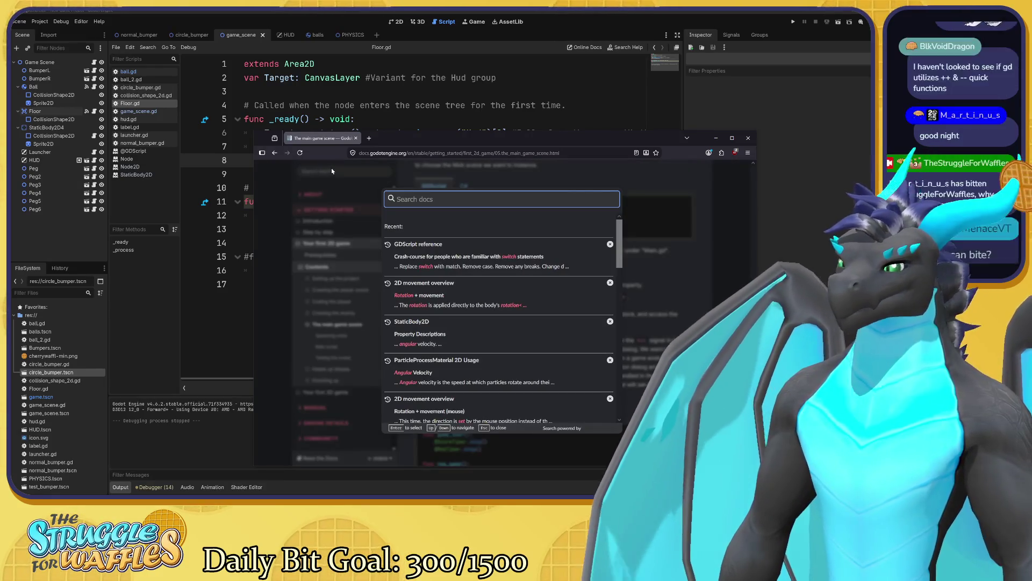
pyautogui.write('++')
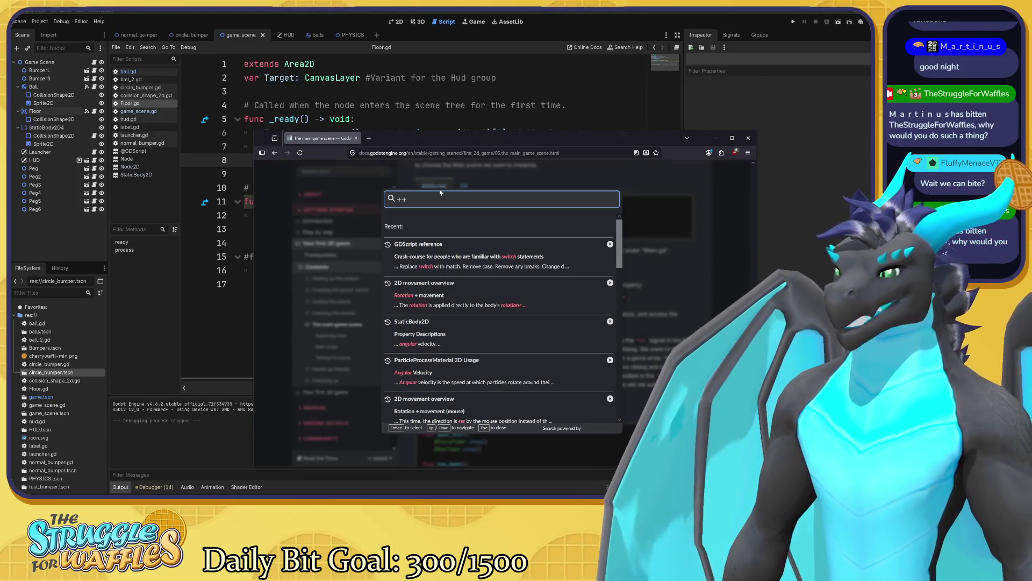
pyautogui.press('BackSpace')
pyautogui.press('BackSpace')
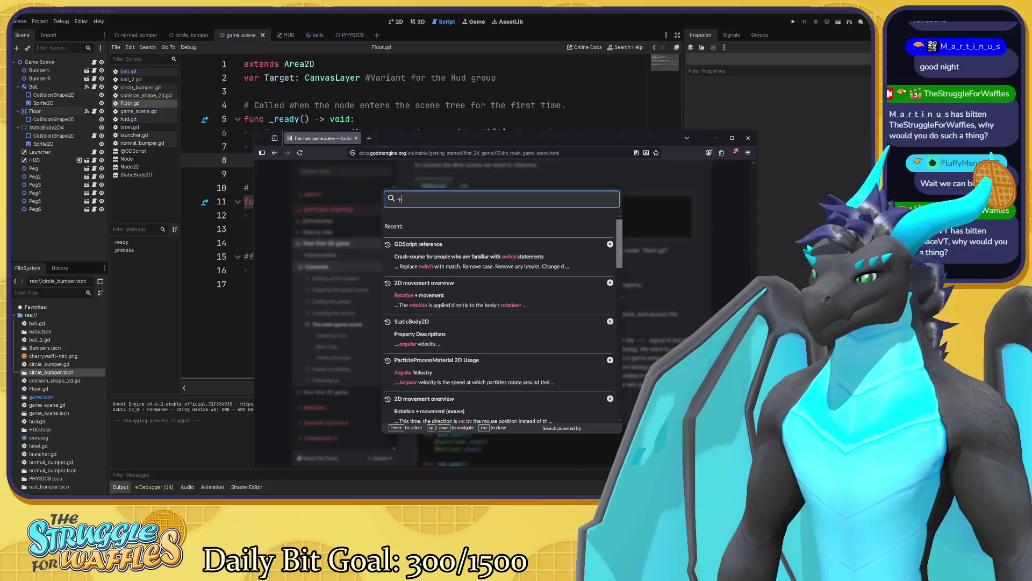
pyautogui.write('qq')
pyautogui.press('BackSpace')
pyautogui.write('uick function')
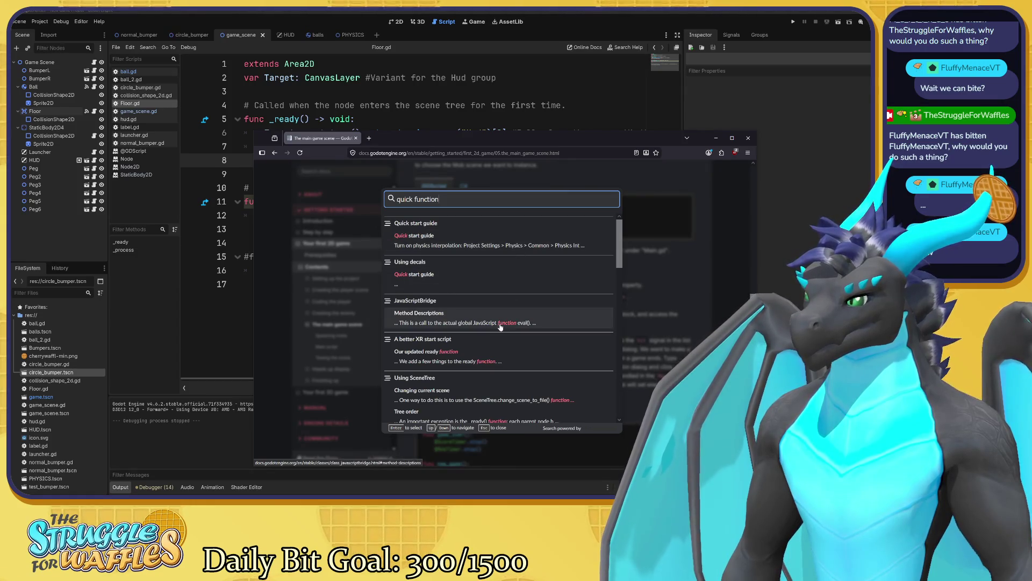
pyautogui.click(496, 241)
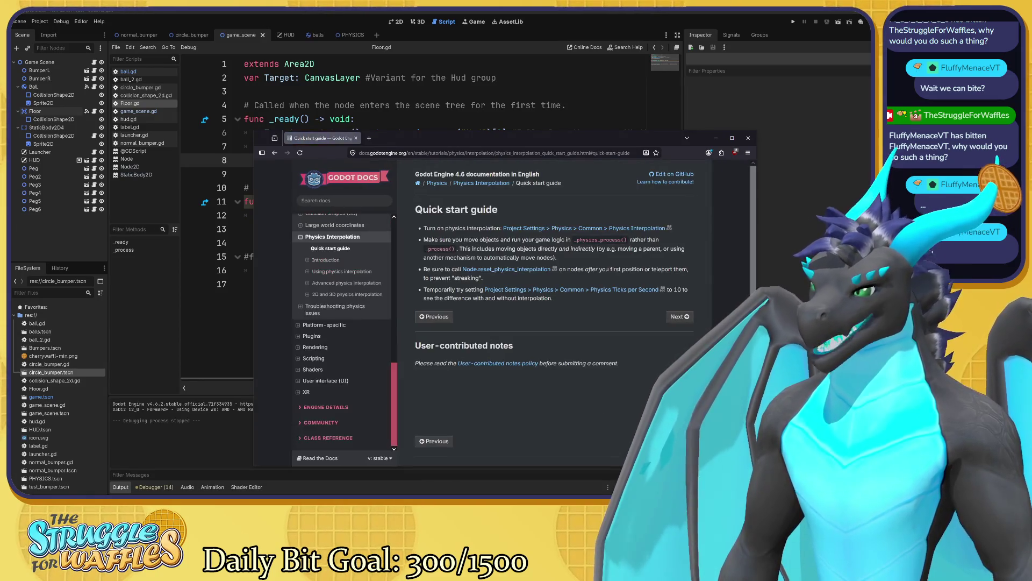
pyautogui.scroll(3, 376, 326)
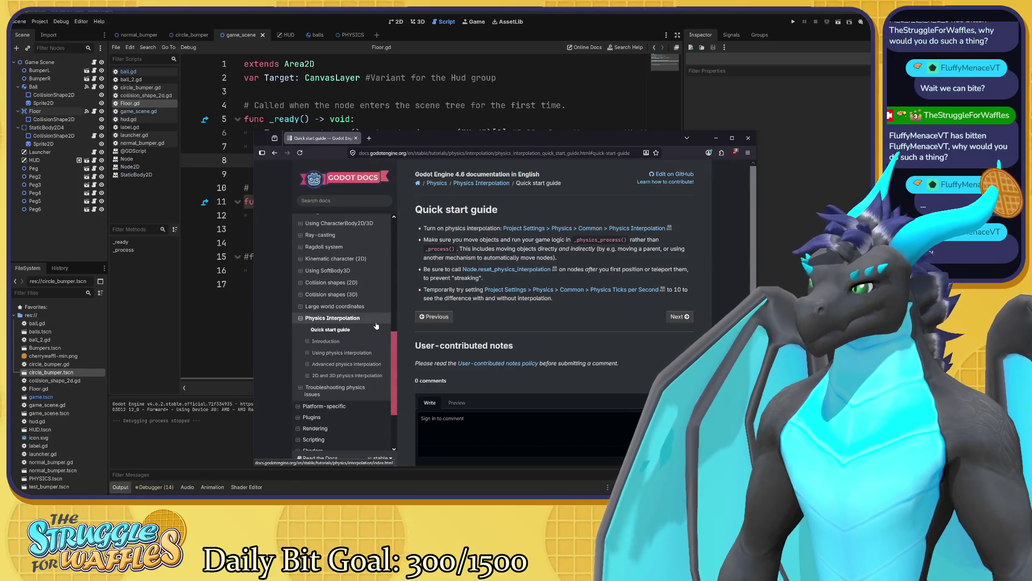
pyautogui.scroll(5, 376, 325)
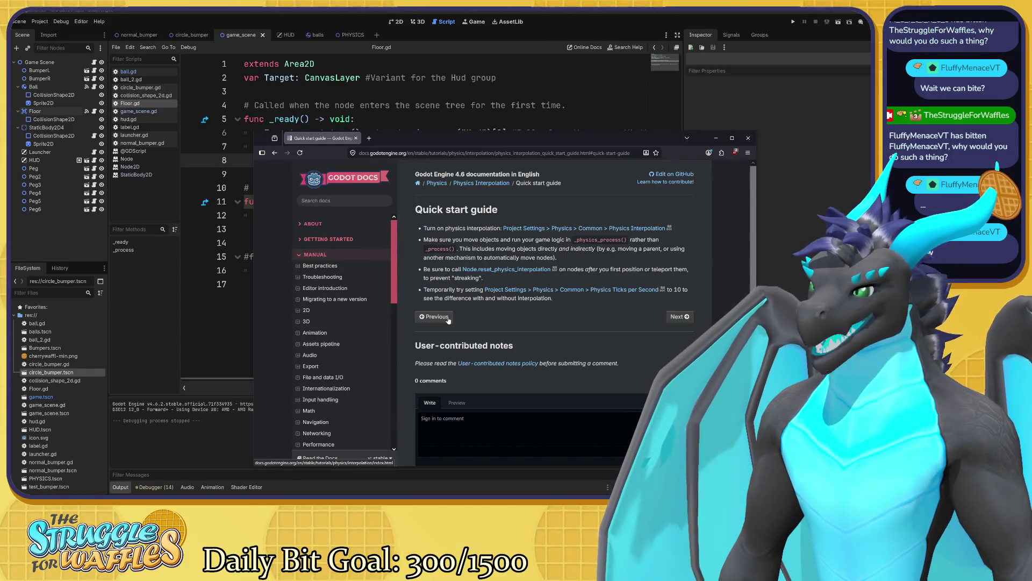
pyautogui.scroll(-5, 389, 317)
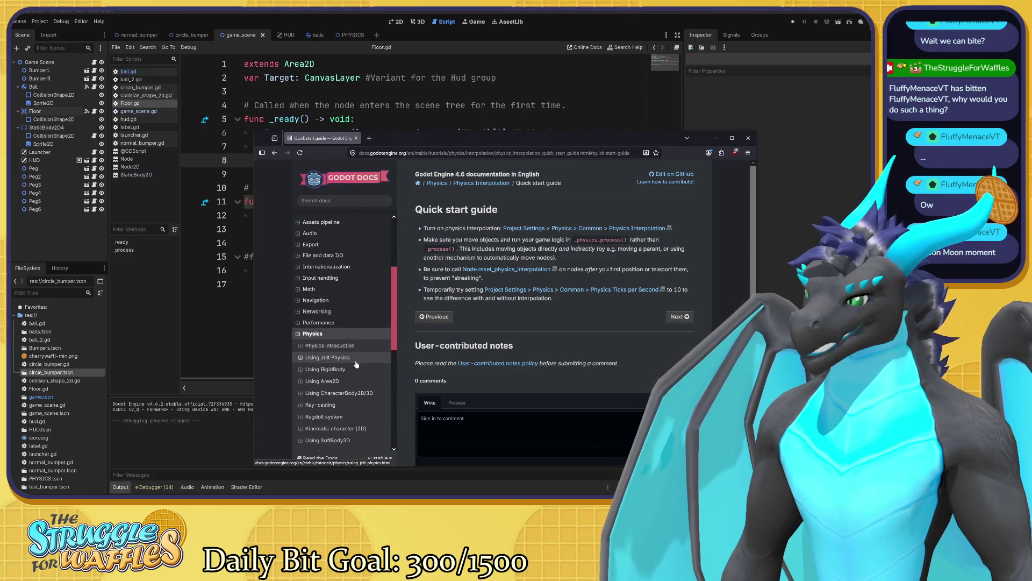
pyautogui.scroll(-2, 361, 368)
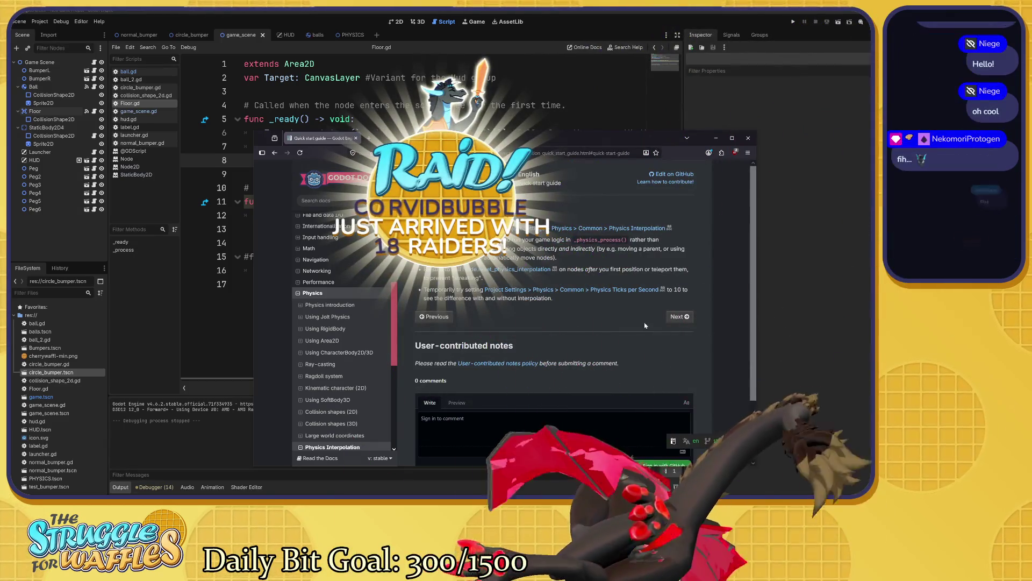
# - Drag the Quick start guide browser window up and to the left over the editor
pyautogui.moveTo(538, 143); pyautogui.dragTo(507, 139)
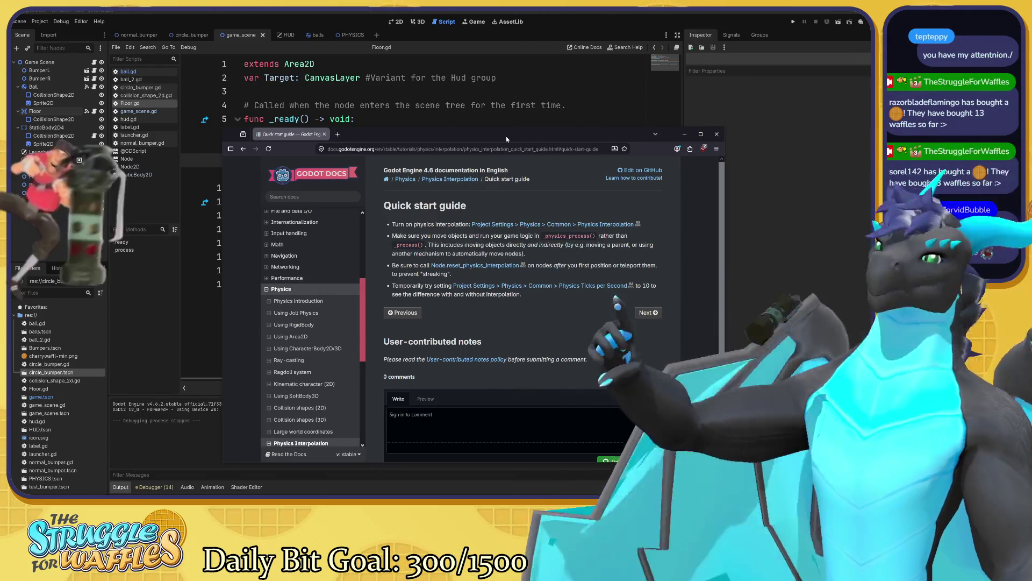
pyautogui.scroll(5, 344, 264)
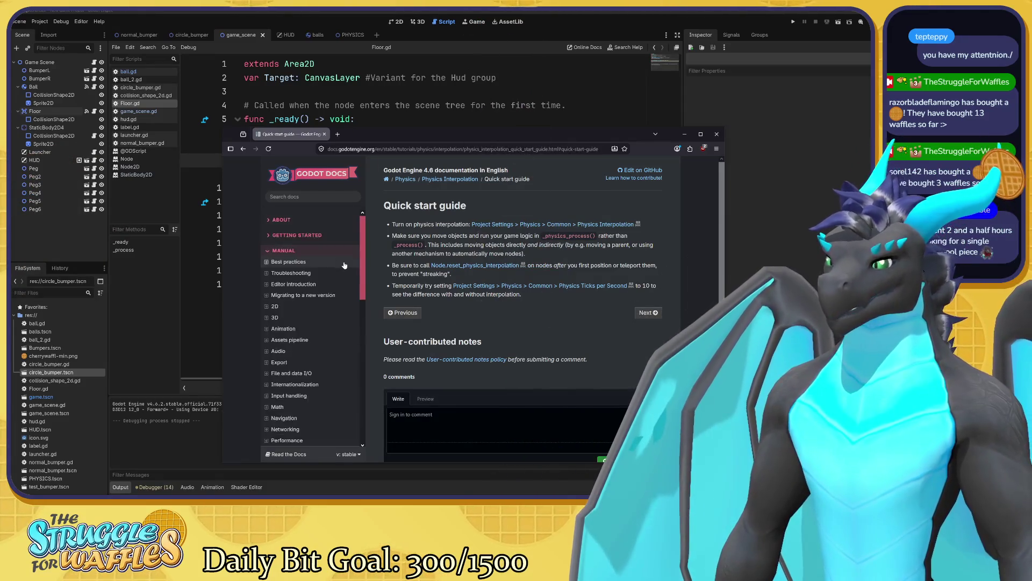
pyautogui.scroll(-5, 344, 263)
pyautogui.moveTo(543, 108); pyautogui.dragTo(484, 63)
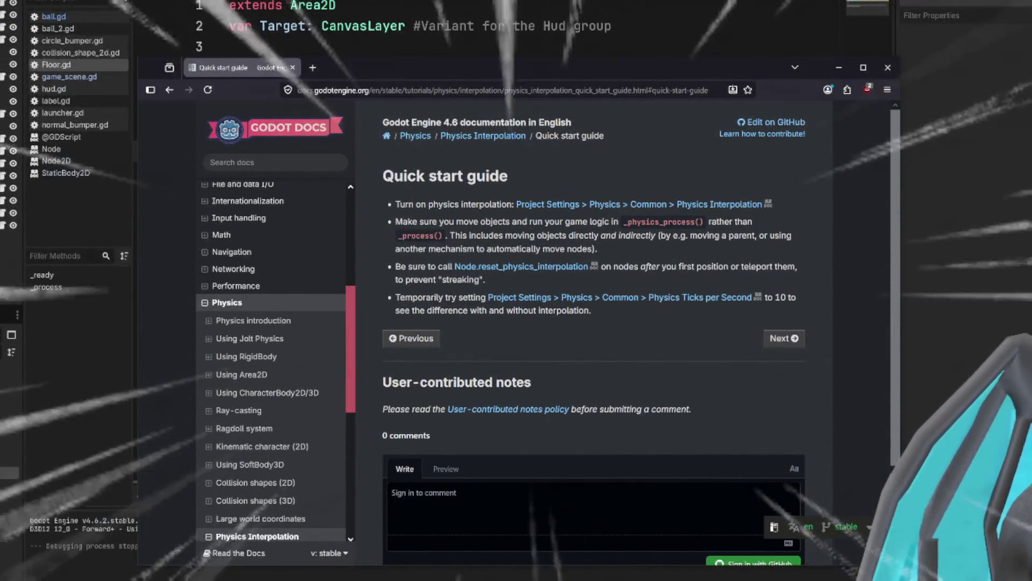
# - Return to Godot, open ball.gd and scroll down to its _input launch function
pyautogui.hotkey('alt', 'Tab')
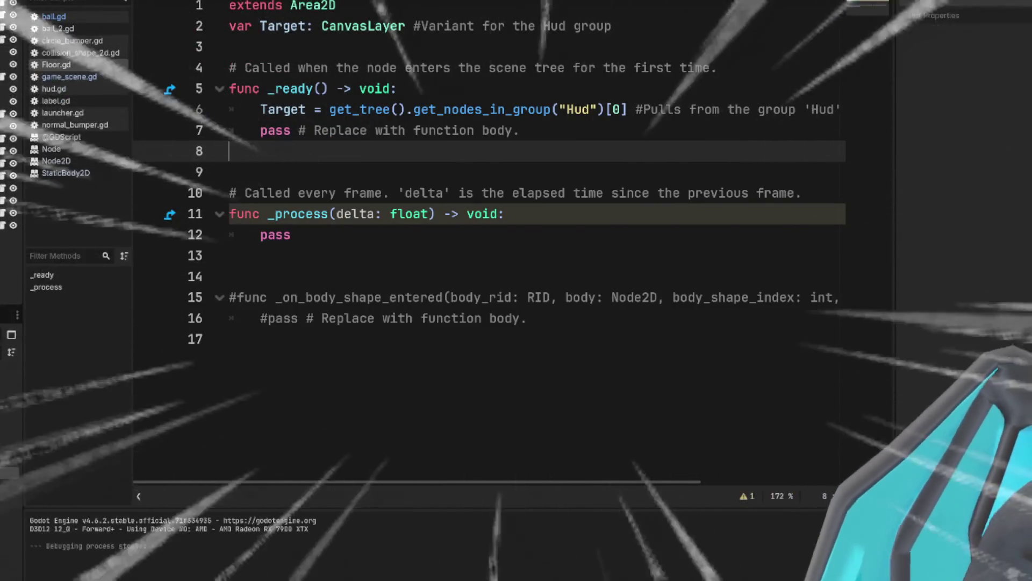
pyautogui.click(53, 17)
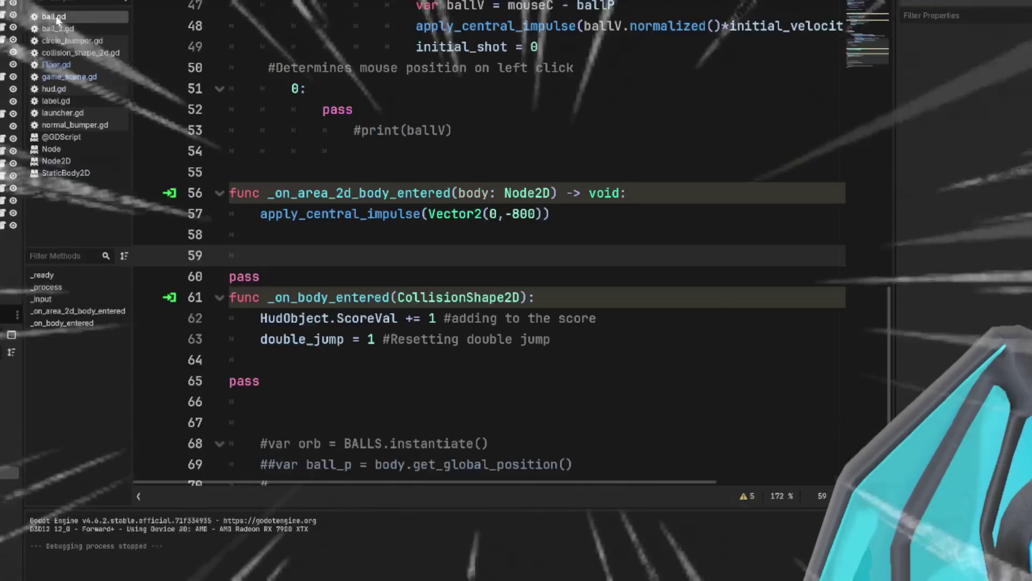
pyautogui.scroll(-6, 463, 258)
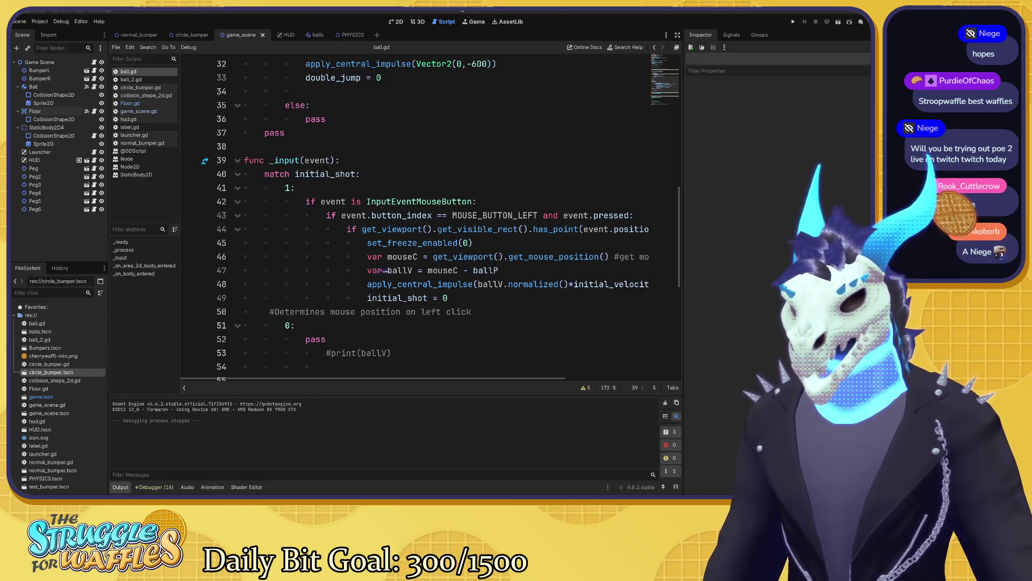
# - Run the project from the top of ball.gd to play-test the pegs, bumpers and floor
pyautogui.scroll(10, 383, 271)
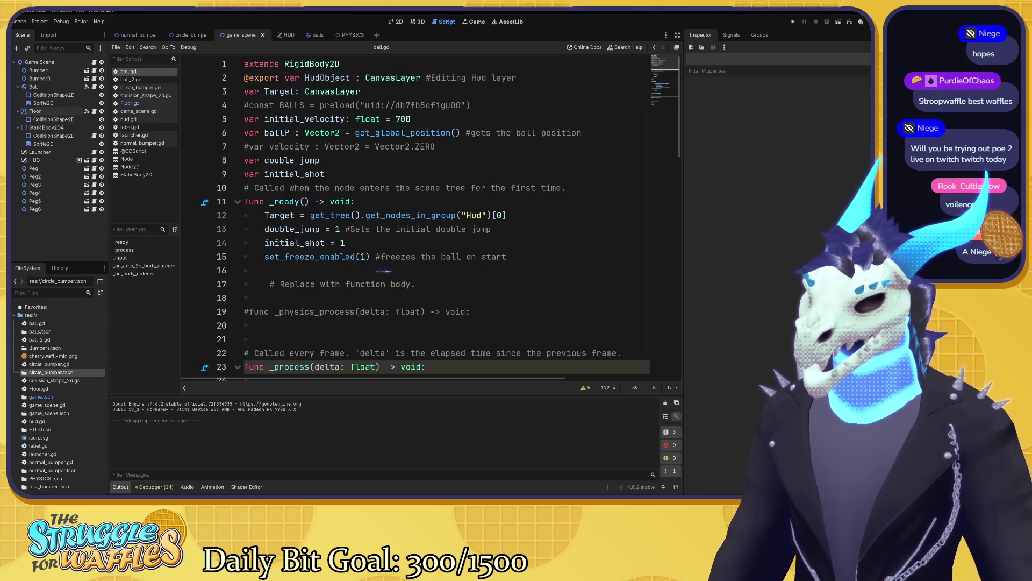
pyautogui.press('F5')
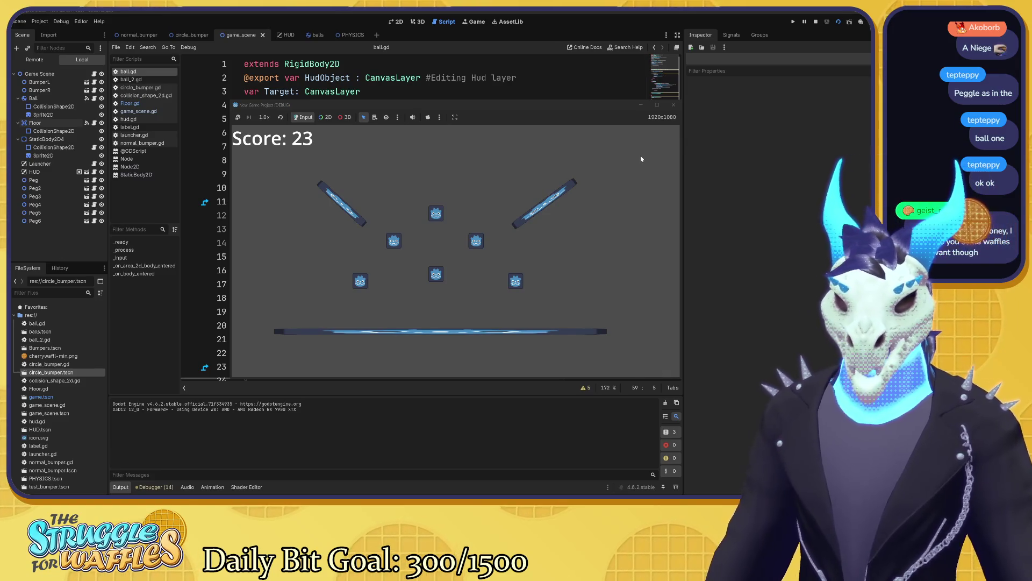
# - Close the running game window to get back to ball.gd
pyautogui.click(674, 106)
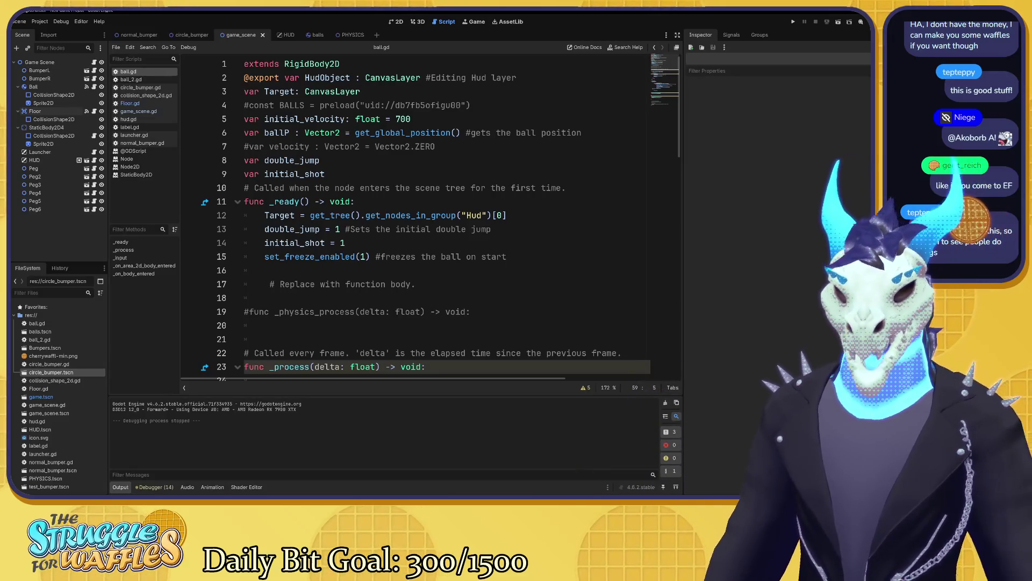
# - Delete the placeholder comment on line 17 of ball.gd
pyautogui.click(264, 270)
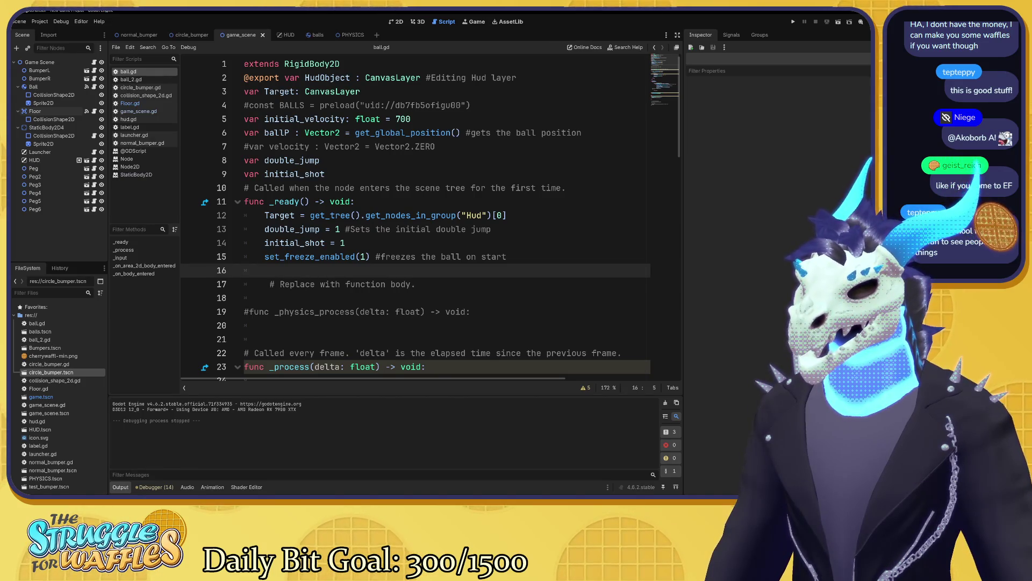
pyautogui.click(416, 284)
pyautogui.hotkey('shift', 'Home')
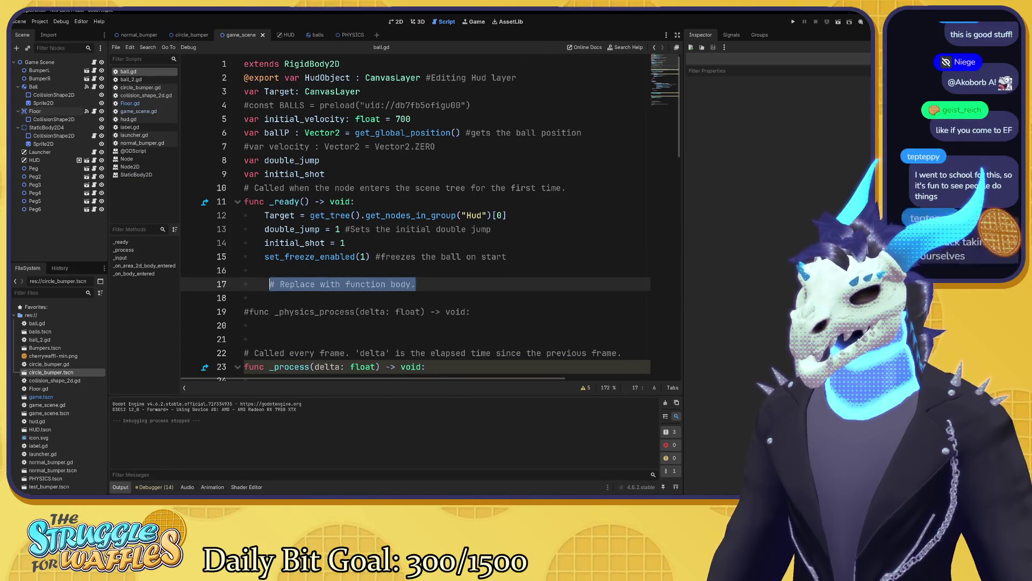
pyautogui.press('BackSpace')
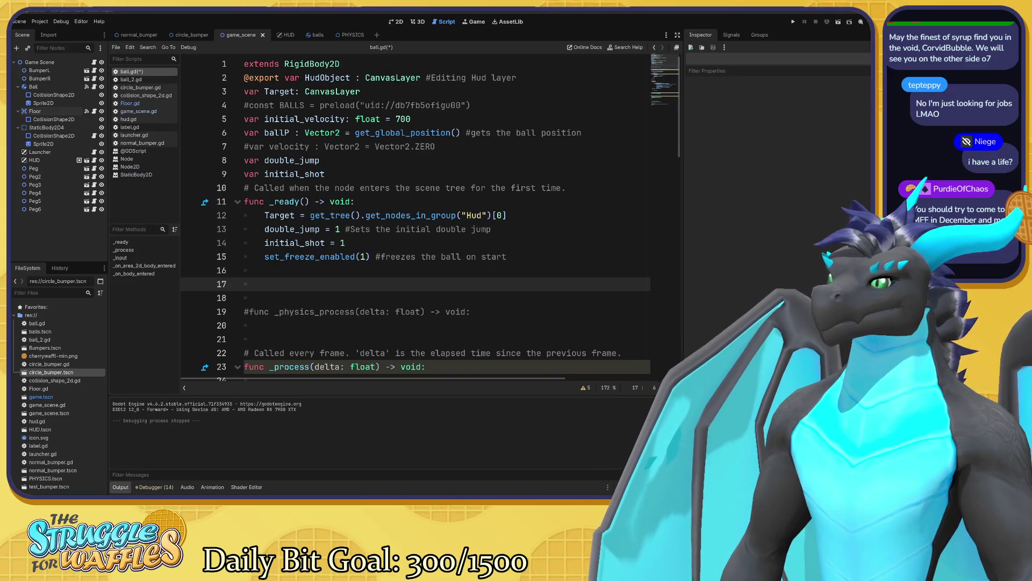
# - Delete the default line 10 comment above _ready and place the cursor after 'void:' on line 11
pyautogui.moveTo(566, 188)
pyautogui.mouseDown()
pyautogui.moveTo(244, 174)
pyautogui.moveTo(244, 188)
pyautogui.mouseUp()
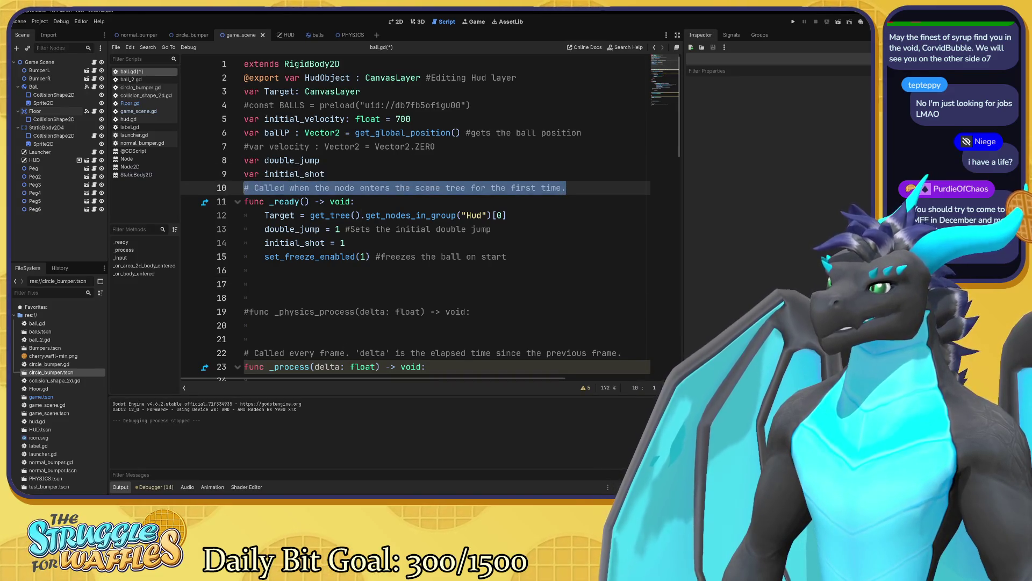
pyautogui.press('BackSpace')
pyautogui.click(244, 201)
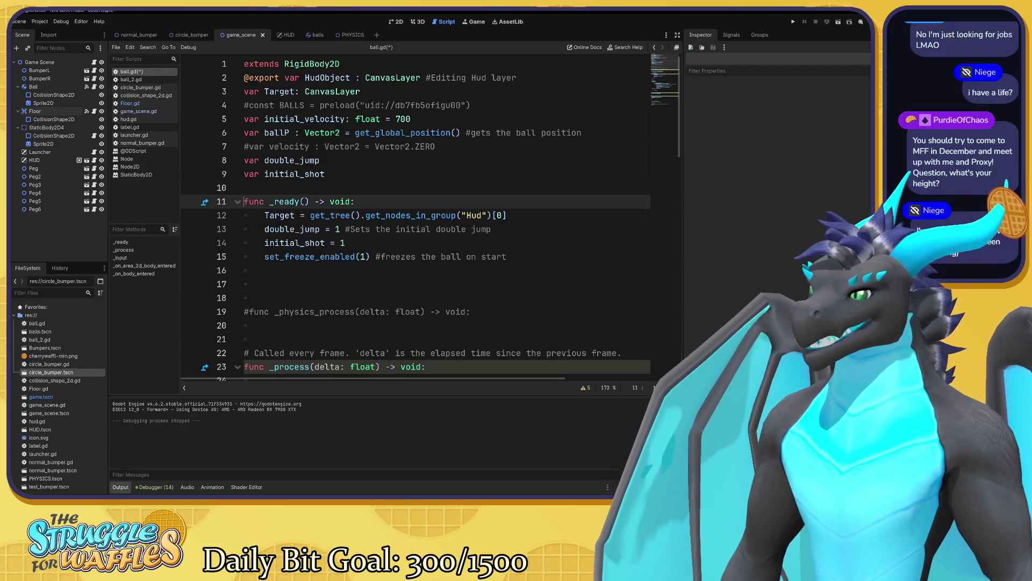
pyautogui.press('Up')
pyautogui.press('Down')
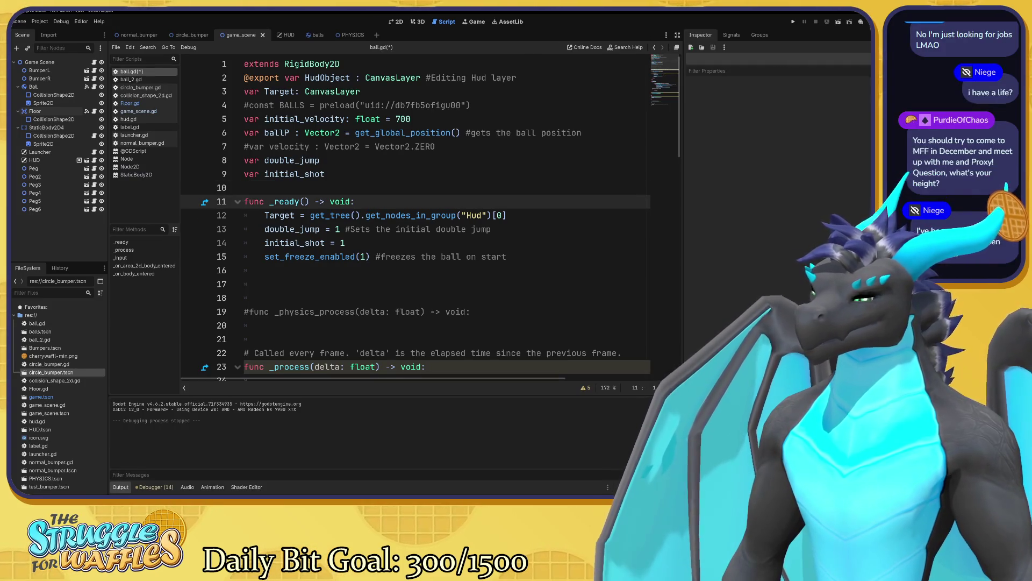
pyautogui.click(360, 201)
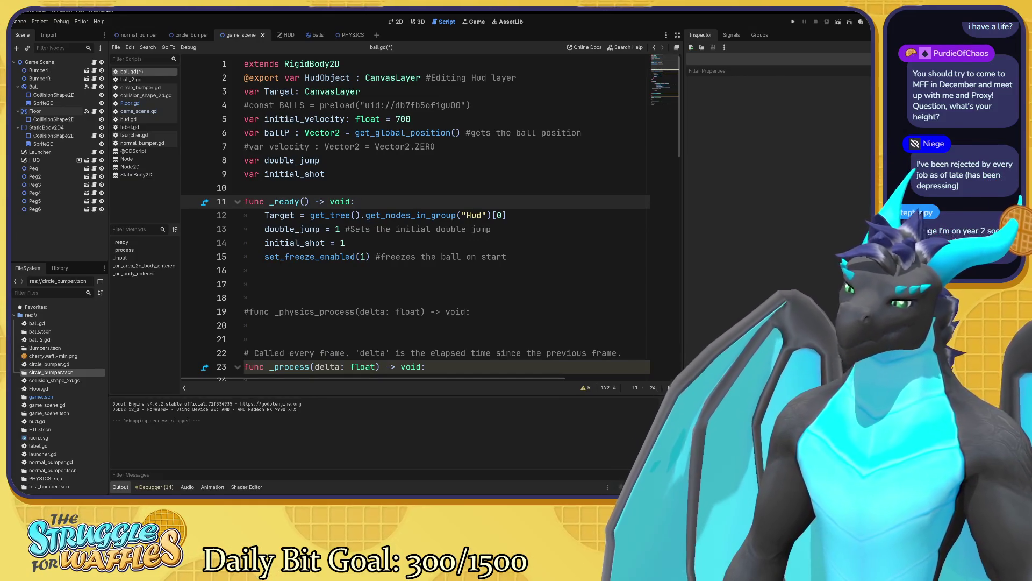
# - Add the comment '#Initial values set' after func _ready() and begin '#Sets' on the initial_shot line
pyautogui.write('#')
pyautogui.press('Down')
pyautogui.press('Down')
pyautogui.press('Down')
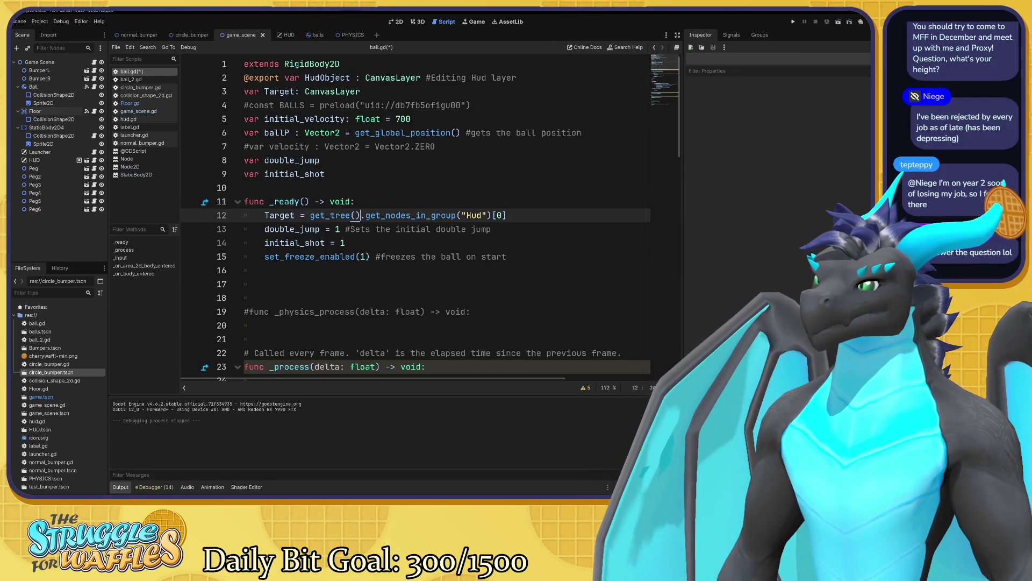
pyautogui.write(' #')
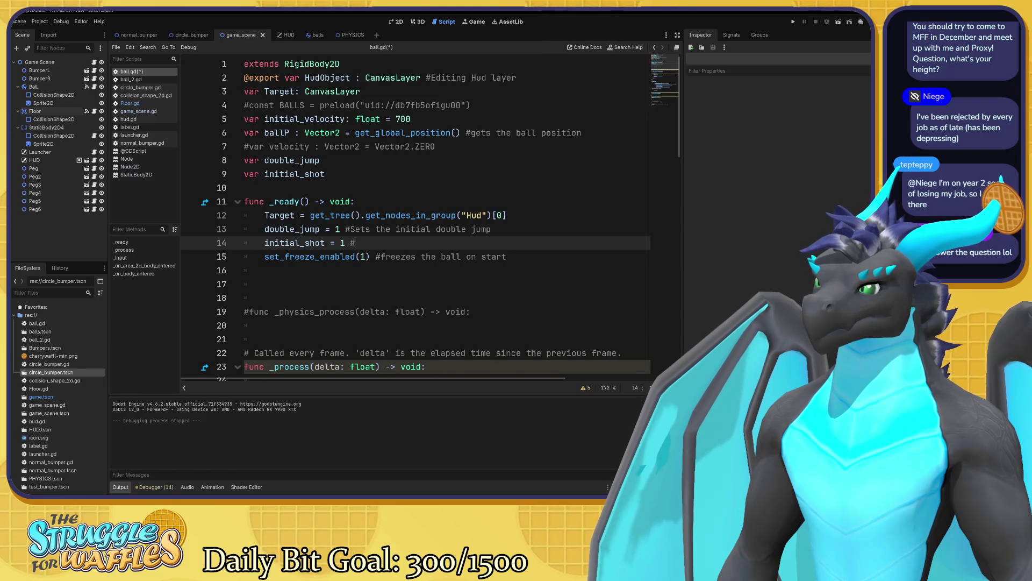
pyautogui.write('Sets')
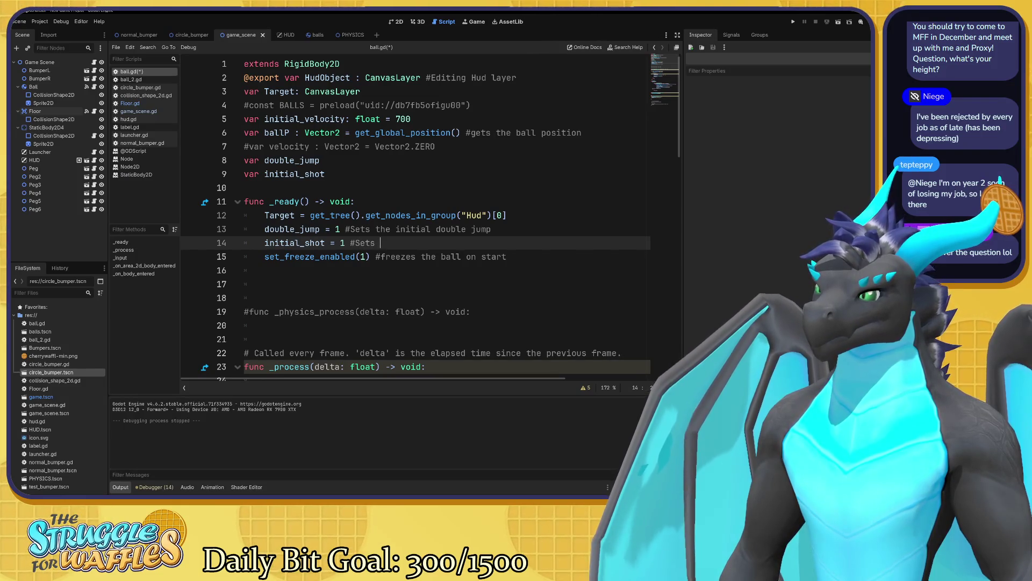
pyautogui.press('Up')
pyautogui.press('Up')
pyautogui.press('Up')
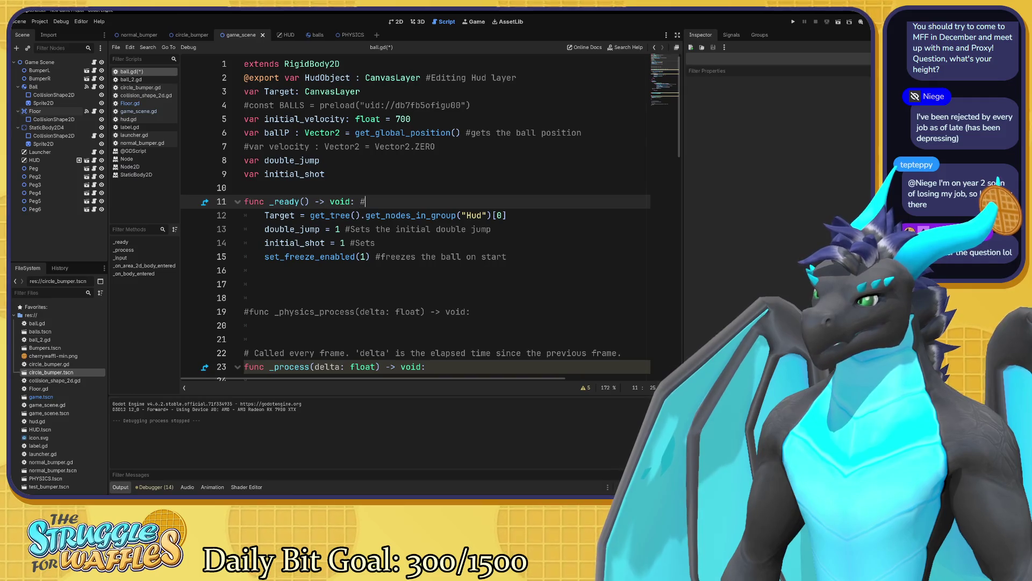
pyautogui.write('Initial ')
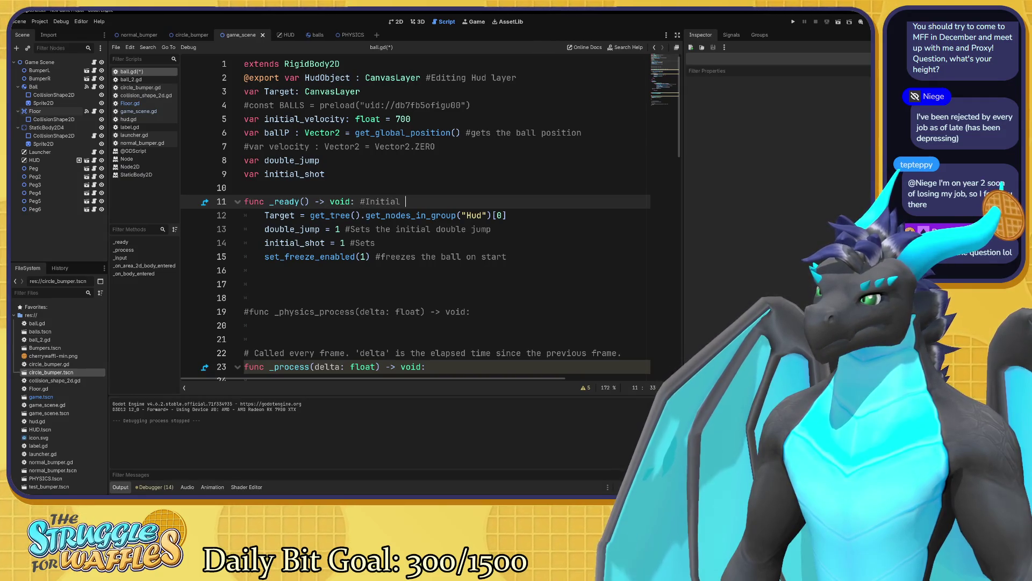
pyautogui.write('values set')
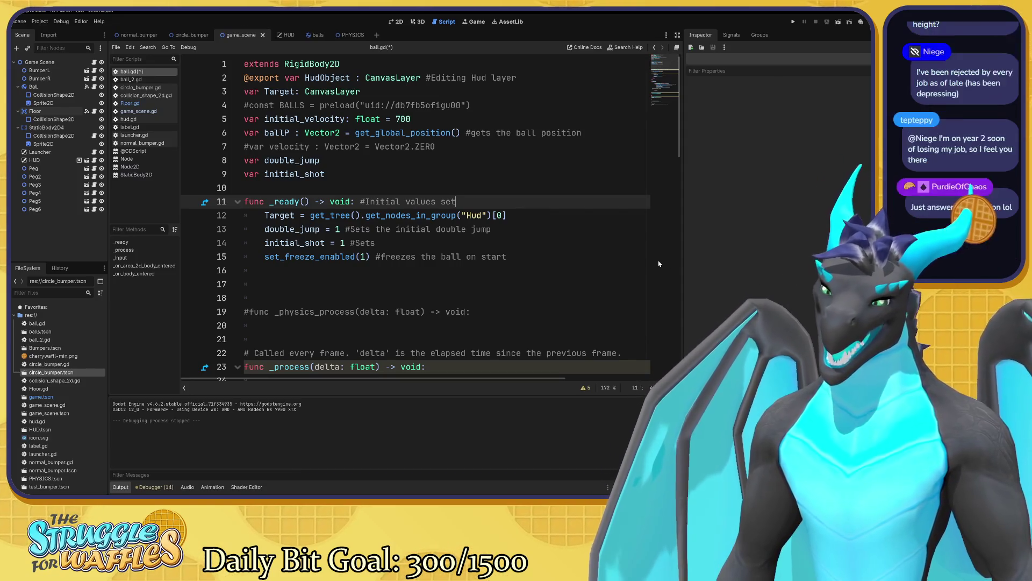
# - Complete the initial_shot = 1 comment as '#Sets the initial shot'
pyautogui.scroll(-2, 414, 221)
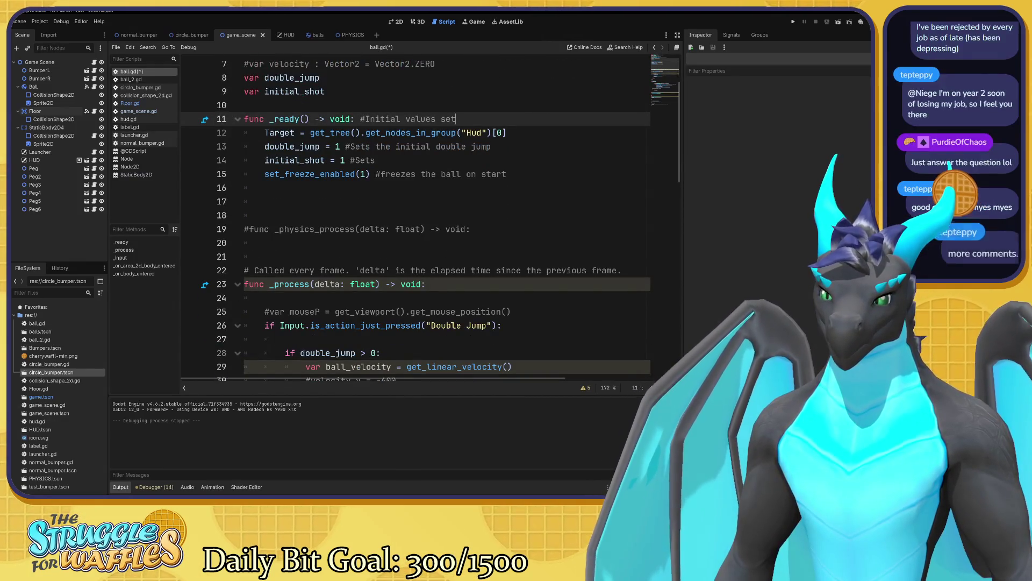
pyautogui.scroll(2, 414, 220)
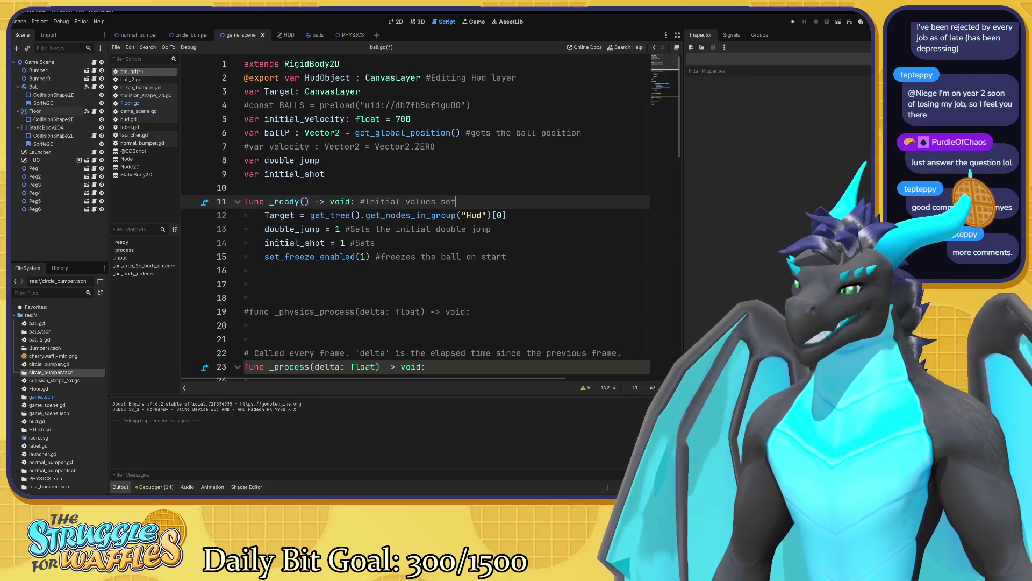
pyautogui.click(381, 243)
pyautogui.write('he initial shot v')
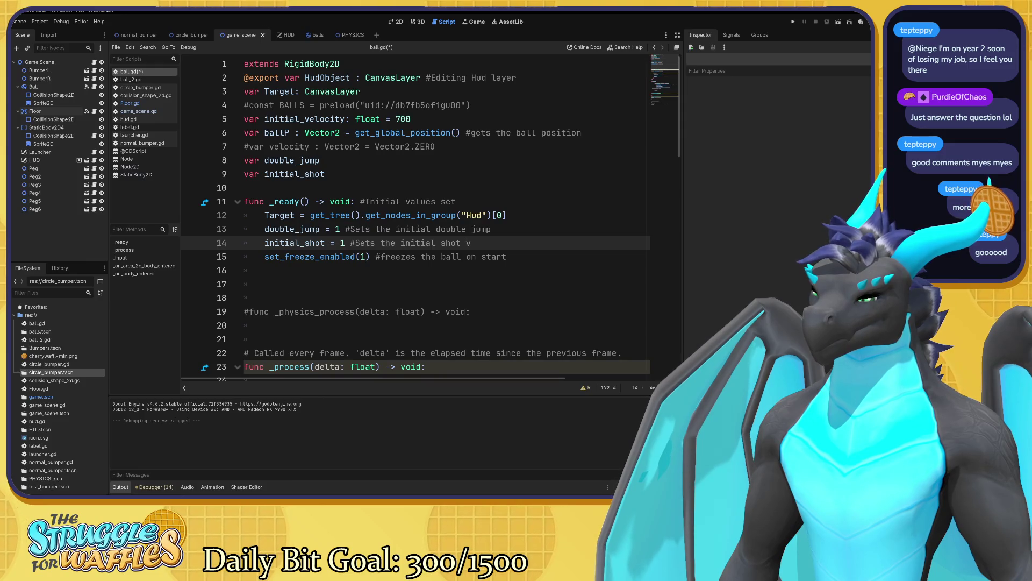
pyautogui.press('BackSpace')
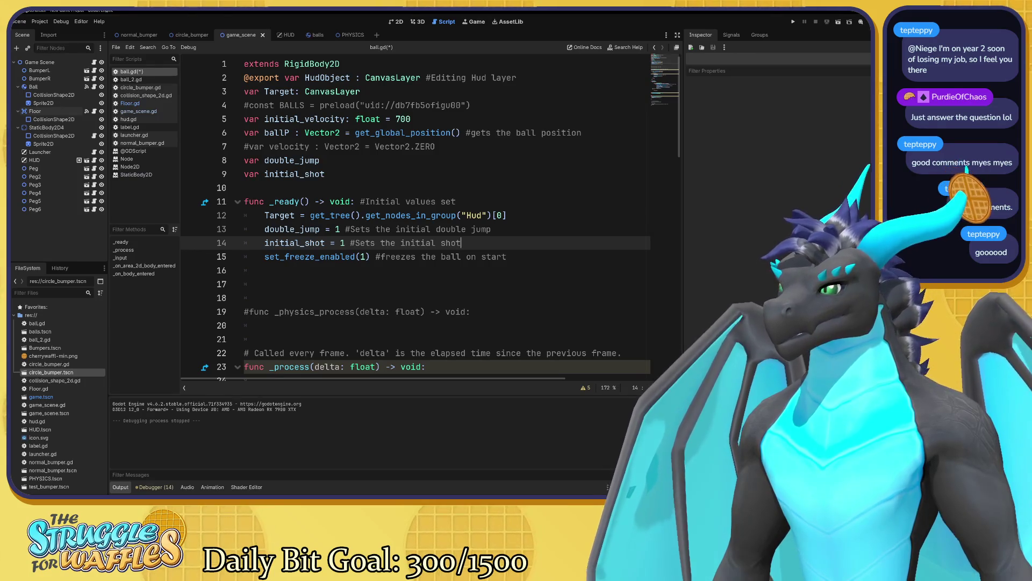
pyautogui.scroll(-3, 414, 215)
pyautogui.scroll(3, 414, 215)
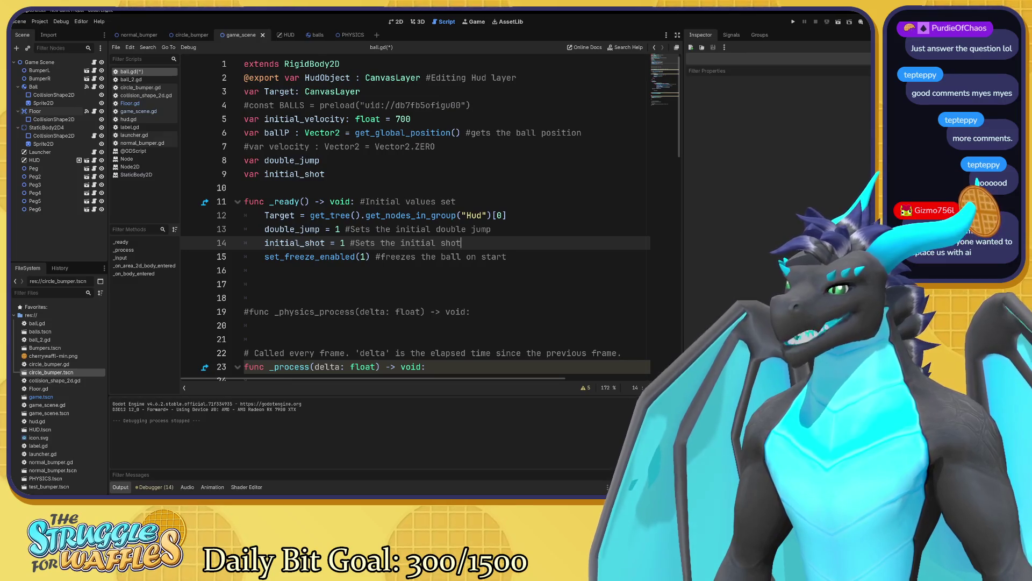
pyautogui.click(218, 147)
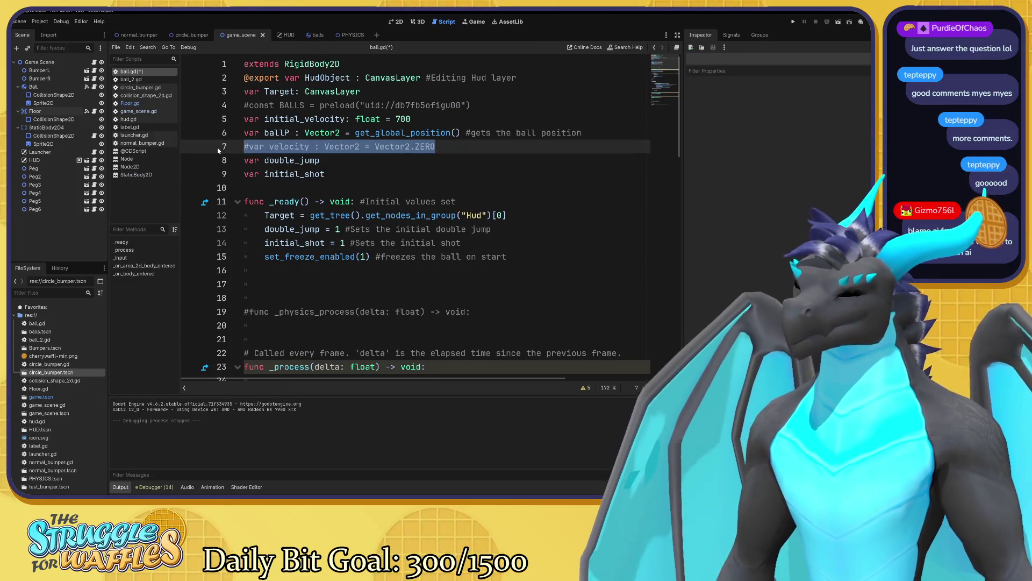
# - Delete the commented-out velocity line, then move to the Double Jump branch code in _process
pyautogui.write('\\')
pyautogui.press('BackSpace')
pyautogui.press('BackSpace')
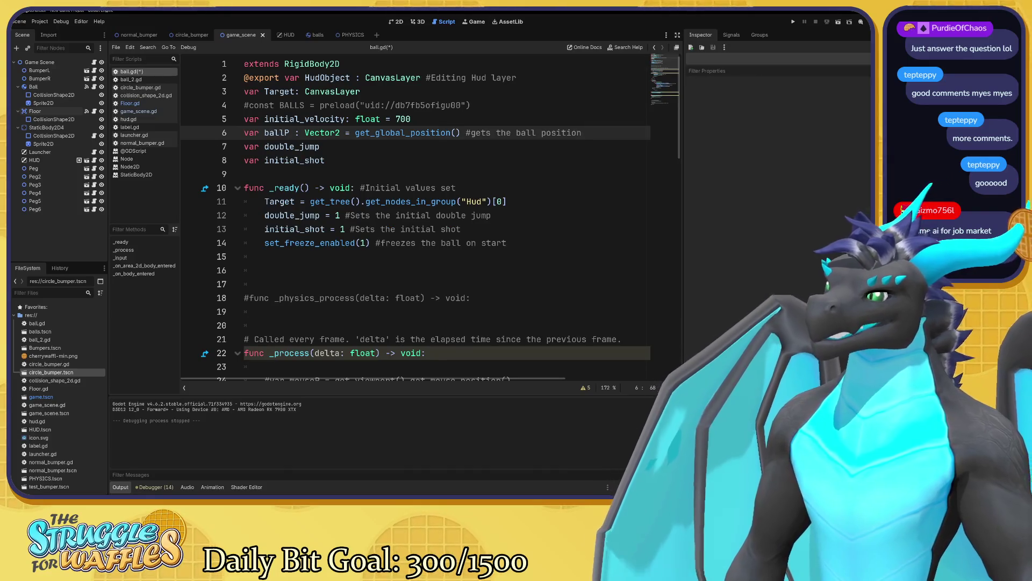
pyautogui.click(224, 105)
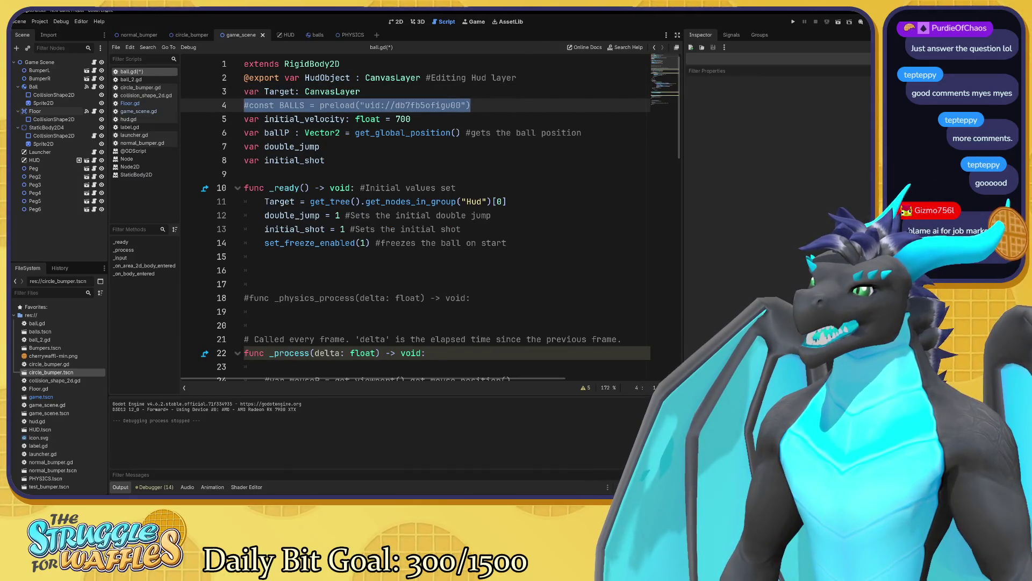
pyautogui.click(230, 104)
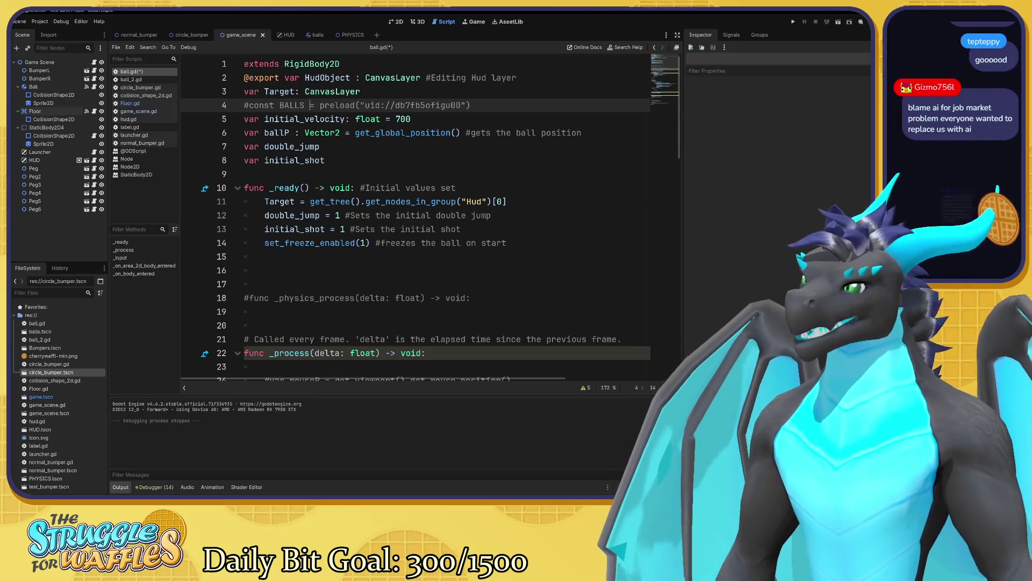
pyautogui.click(230, 92)
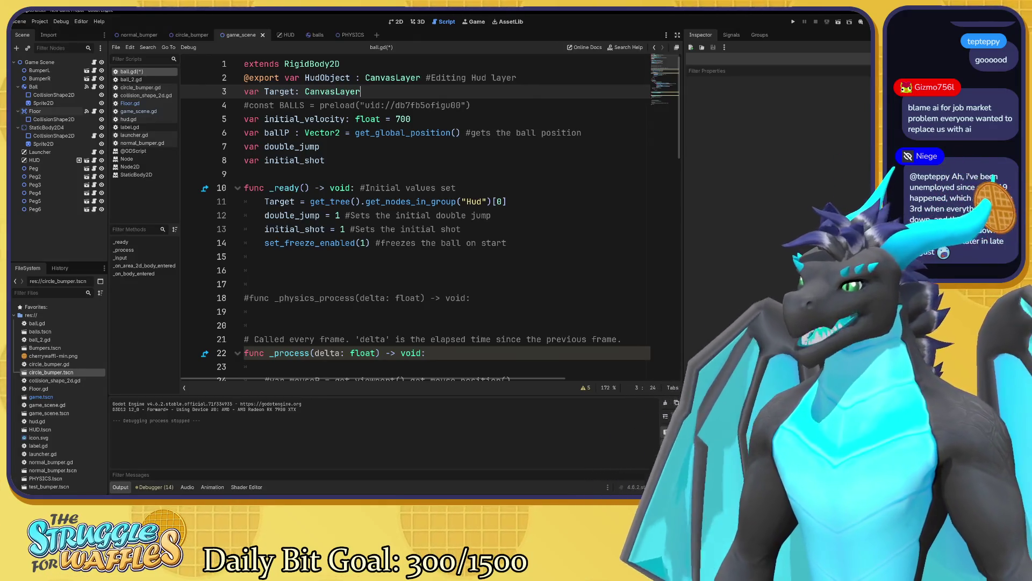
pyautogui.scroll(-2, 414, 215)
pyautogui.click(513, 353)
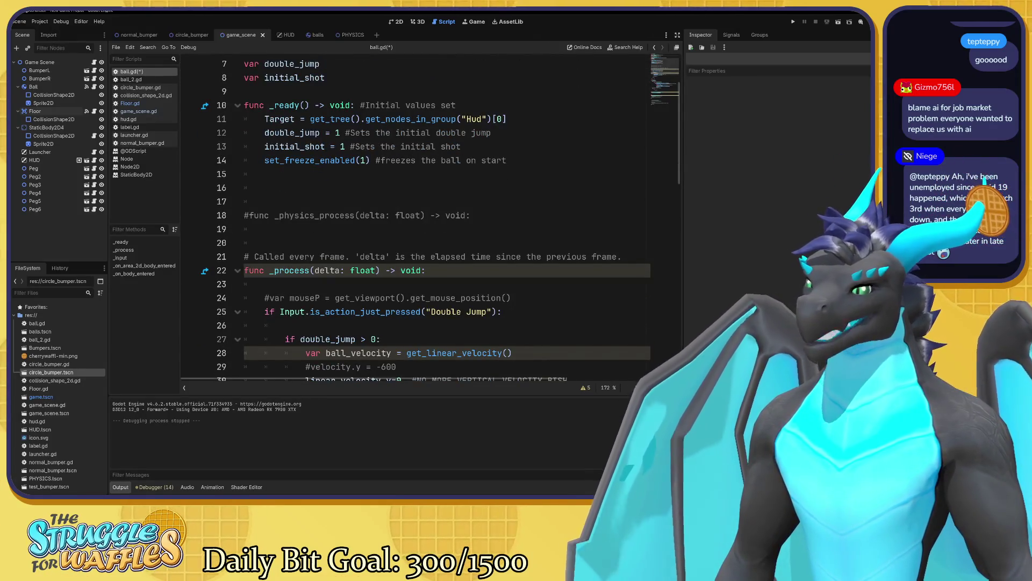
# - Delete the commented-out '#var mouseP' line from ball.gd
pyautogui.scroll(-2, 414, 215)
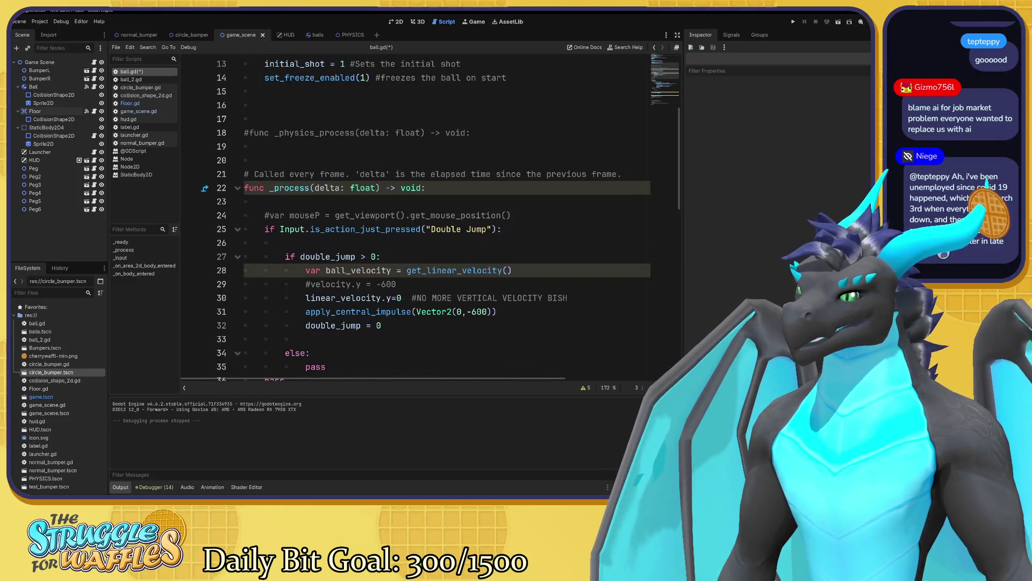
pyautogui.moveTo(511, 215); pyautogui.dragTo(245, 215)
pyautogui.press('BackSpace')
pyautogui.press('BackSpace')
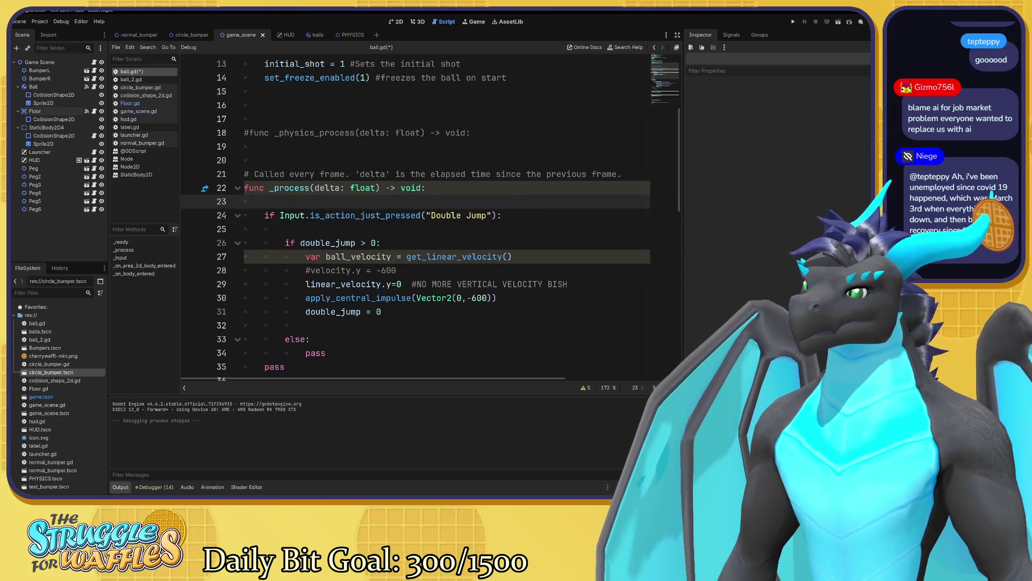
# - Add the inline comment '#Spacebar pressed' to the Double Jump input check on line 24
pyautogui.click(502, 215)
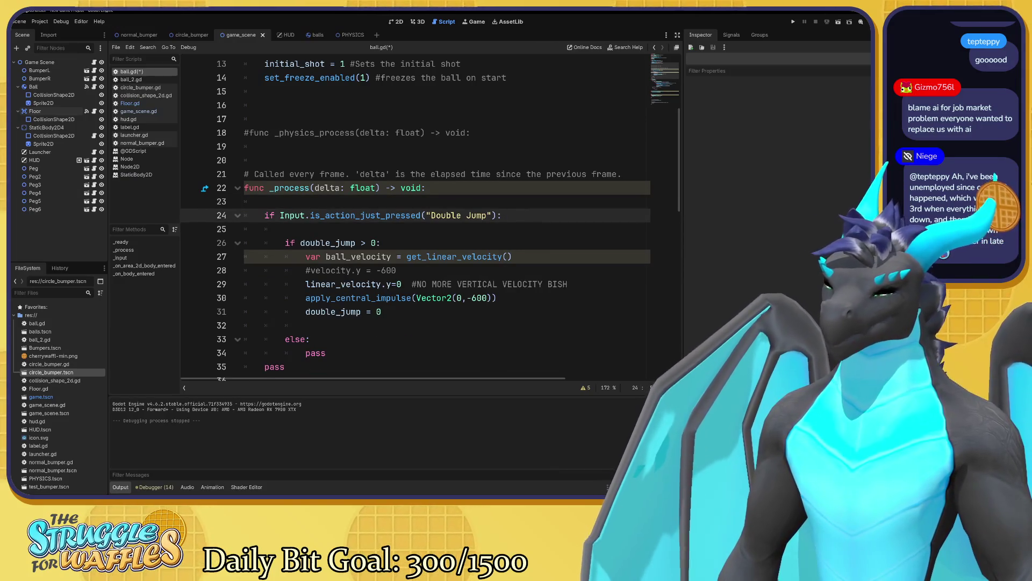
pyautogui.write('#s')
pyautogui.press('BackSpace')
pyautogui.press('BackSpace')
pyautogui.write('Spaceba')
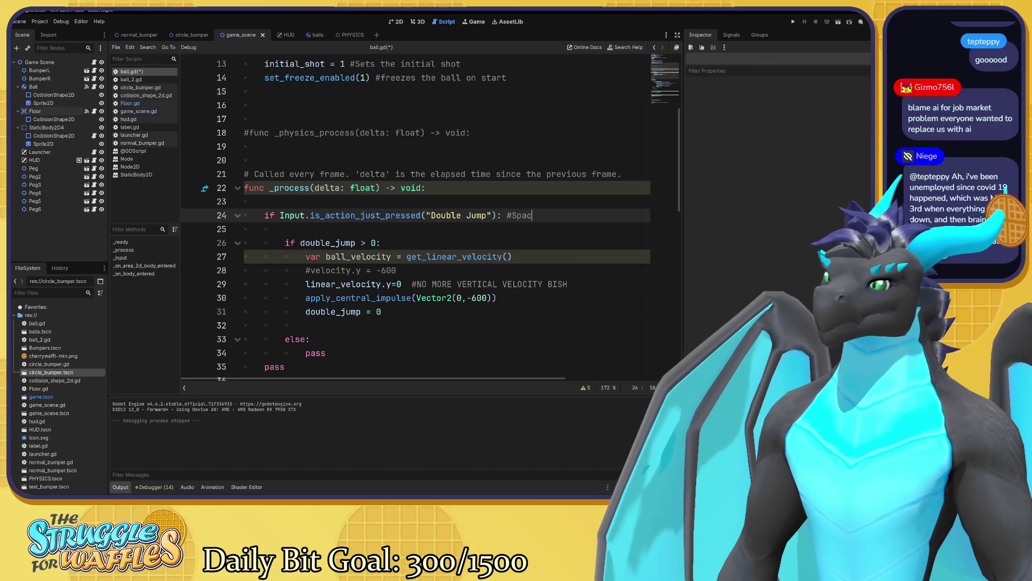
pyautogui.press('BackSpace')
pyautogui.press('BackSpace')
pyautogui.press('BackSpace')
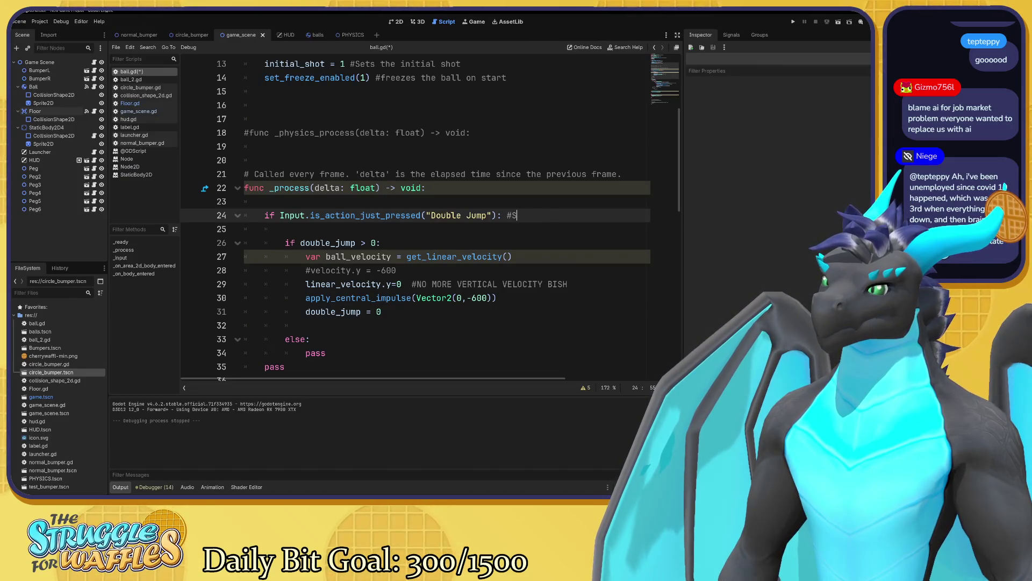
pyautogui.write('ebar pressed')
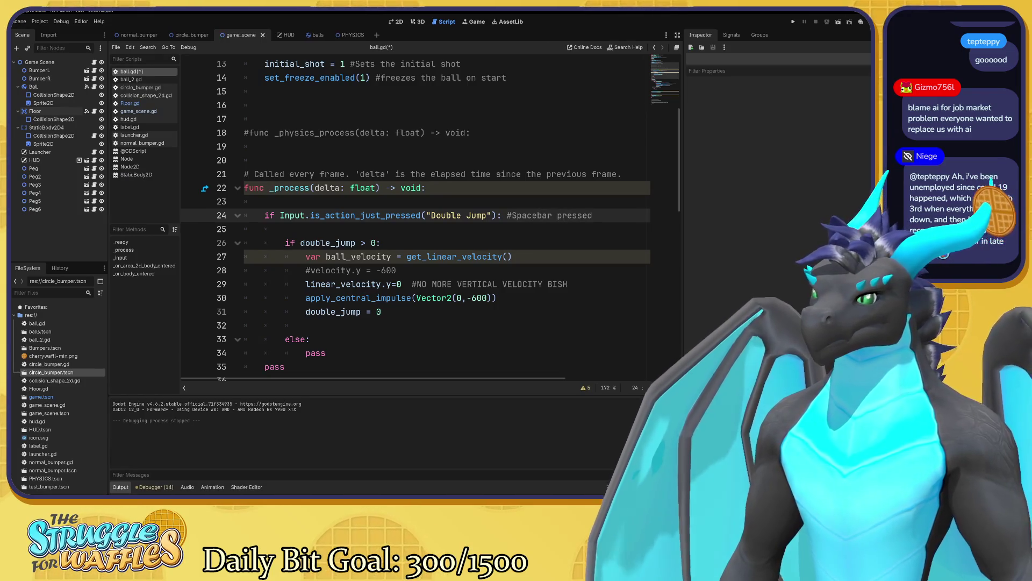
pyautogui.click(568, 284)
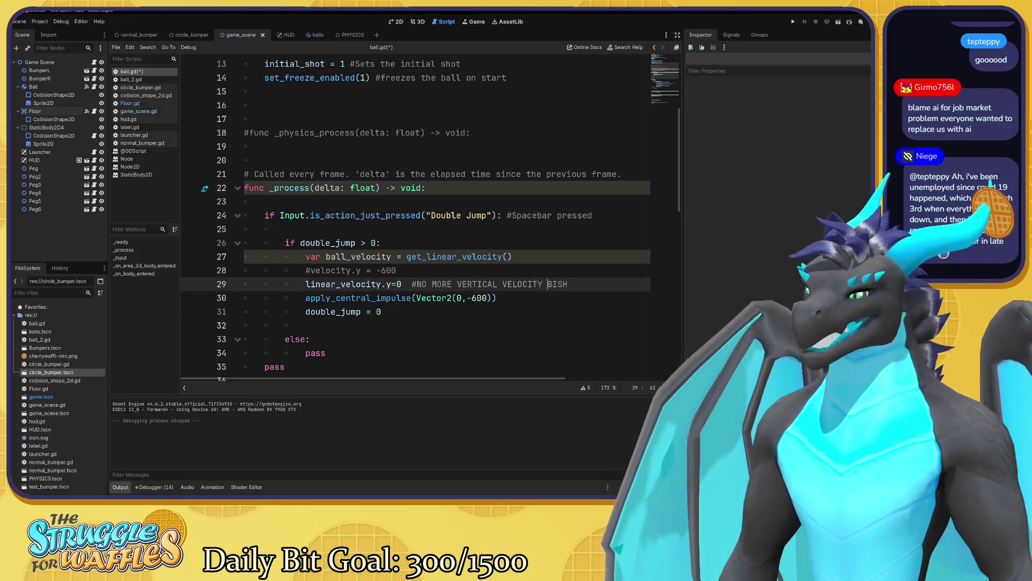
pyautogui.click(396, 270)
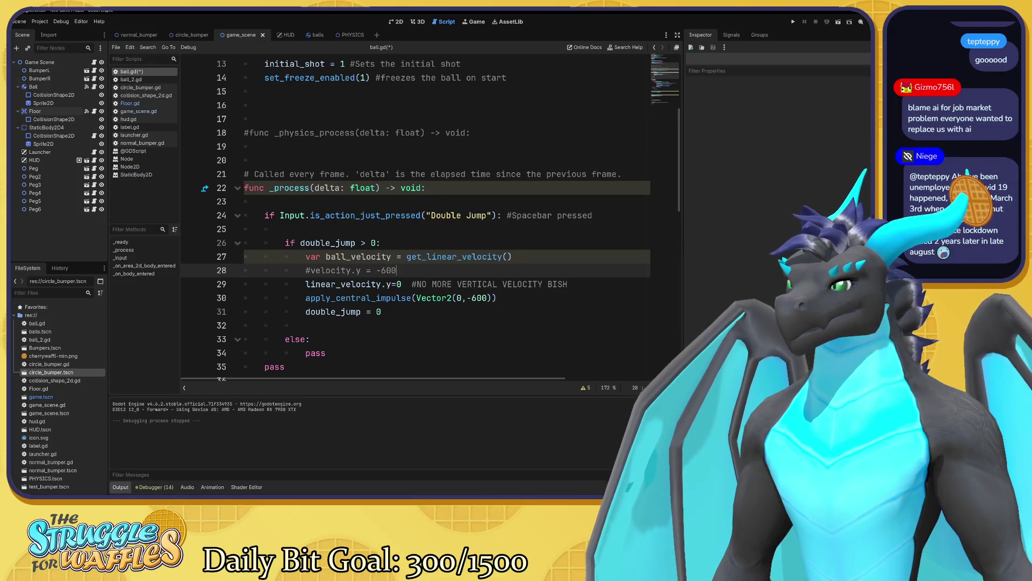
pyautogui.click(512, 257)
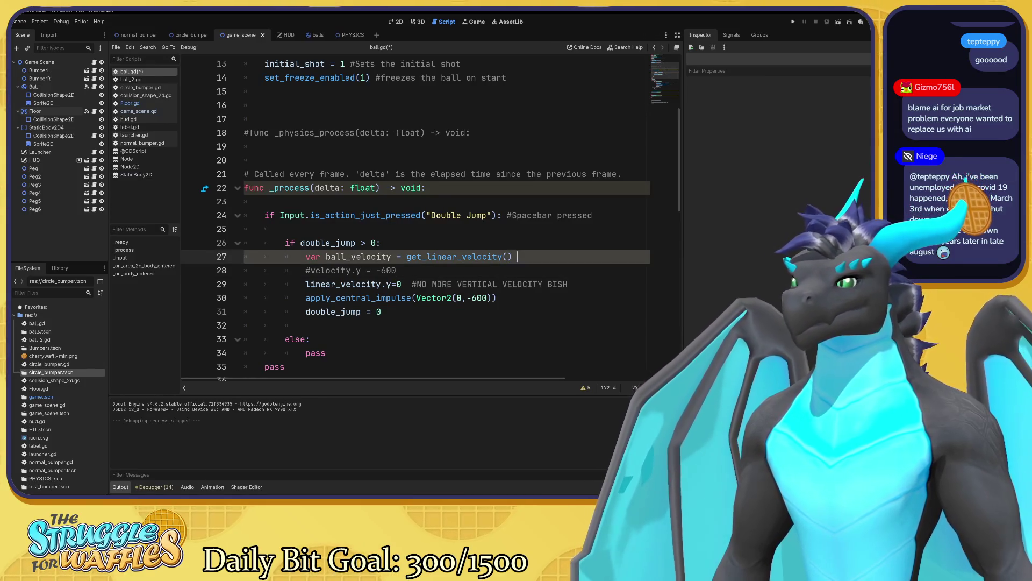
# - Comment out the unused 'var ball_velocity = get_linear_velocity()' line
pyautogui.write('#')
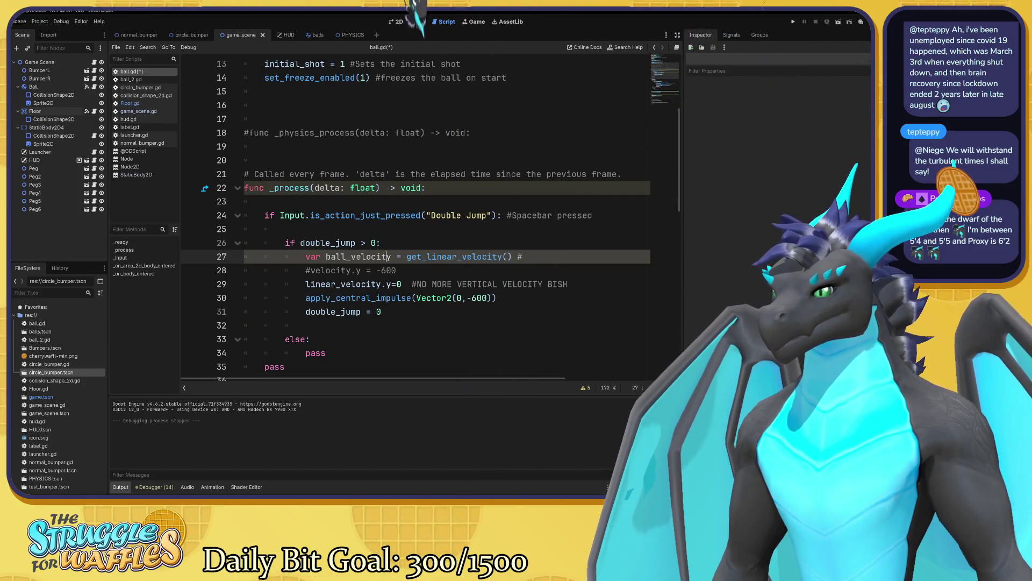
pyautogui.press('Home')
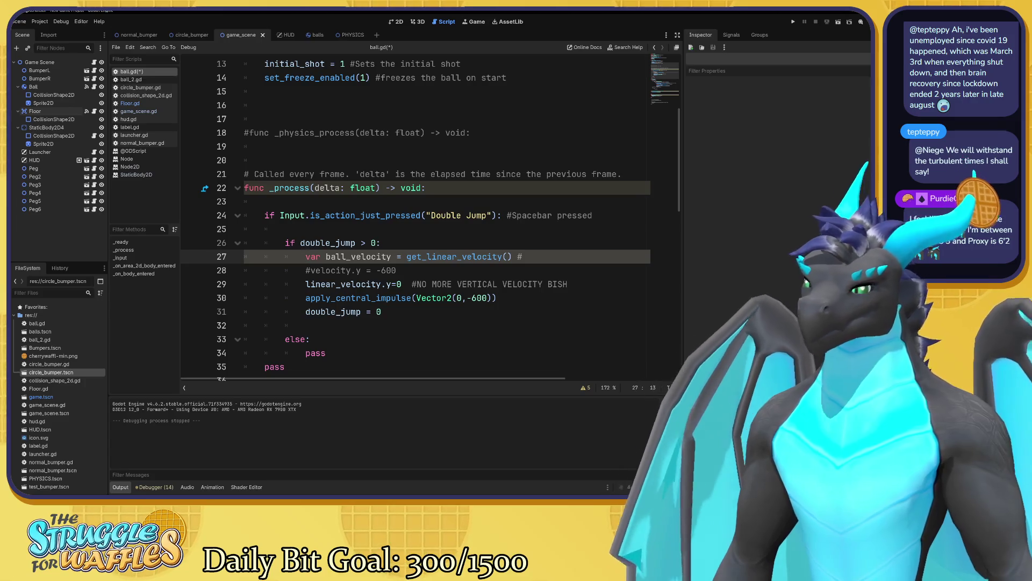
pyautogui.write('#')
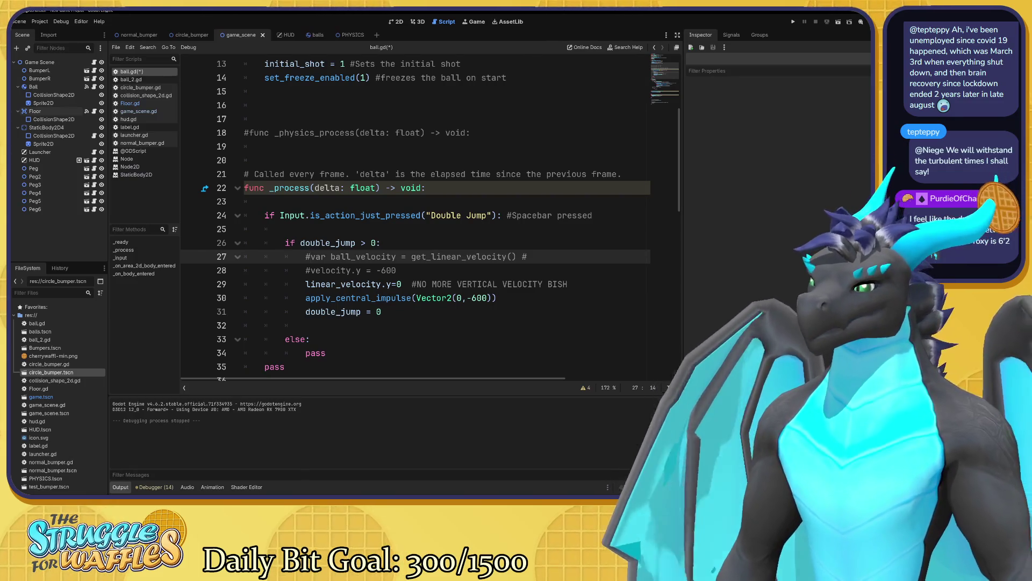
# - Save ball.gd, run the game with F5, and launch the ball down-right
pyautogui.hotkey('ctrl', 's')
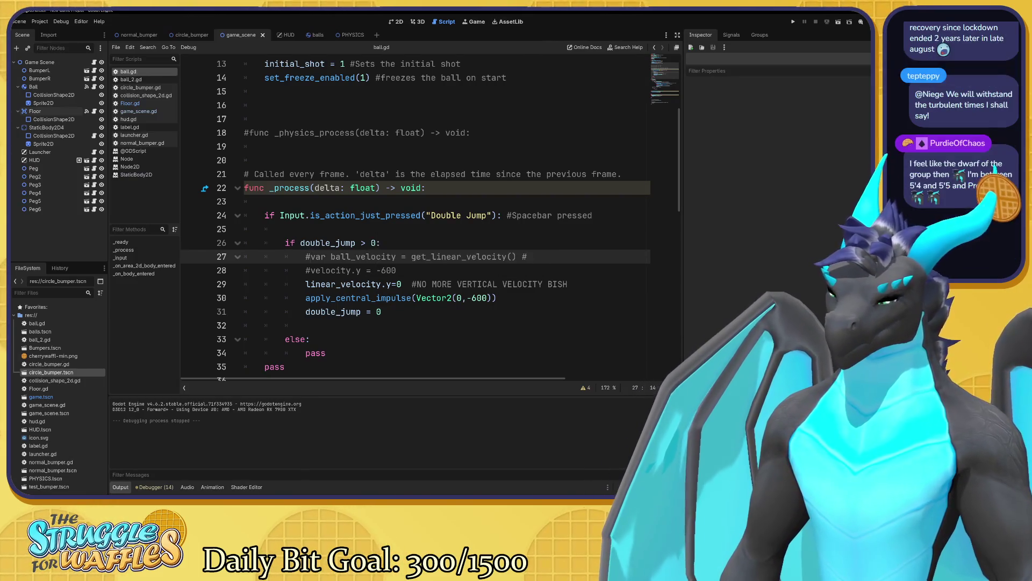
pyautogui.press('F5')
pyautogui.click(515, 204)
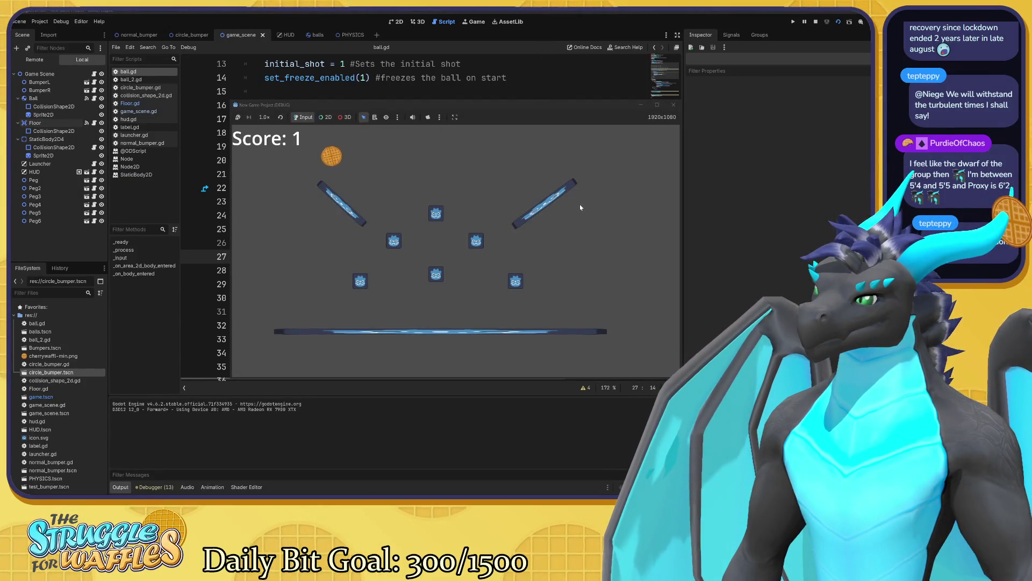
# - Stop the game test at score 2 and return to the impulse line 30 in ball.gd
pyautogui.click(673, 104)
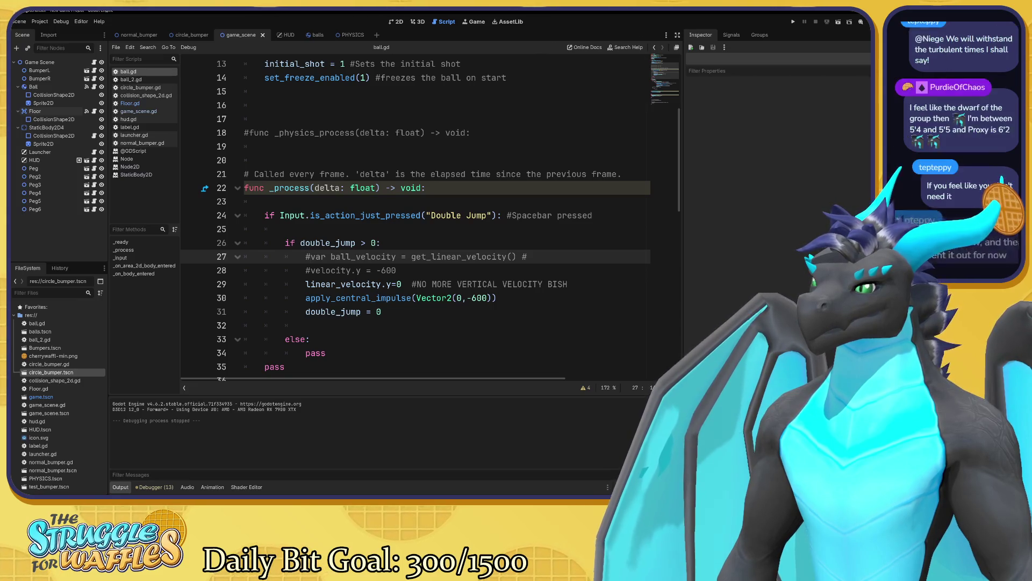
pyautogui.click(497, 298)
pyautogui.write('#')
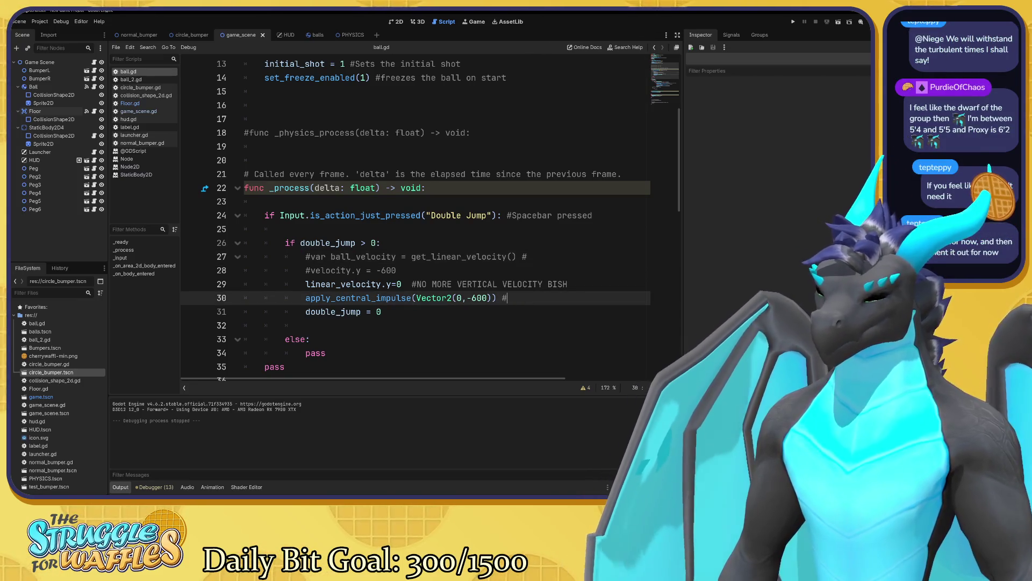
# - Comment the apply_central_impulse line 30 as 'Double jump value'
pyautogui.write('Doum')
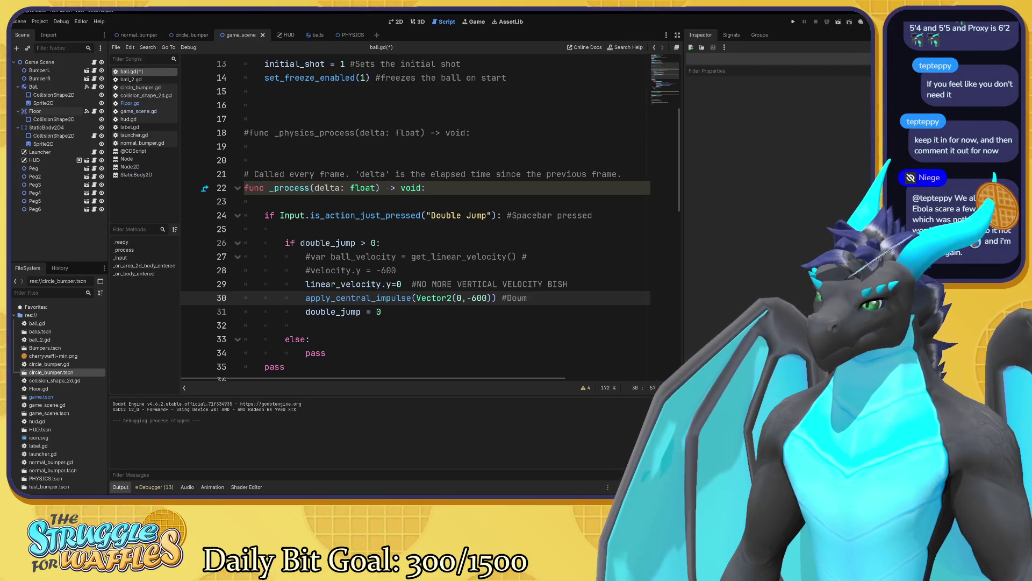
pyautogui.press('BackSpace')
pyautogui.write('ble jump')
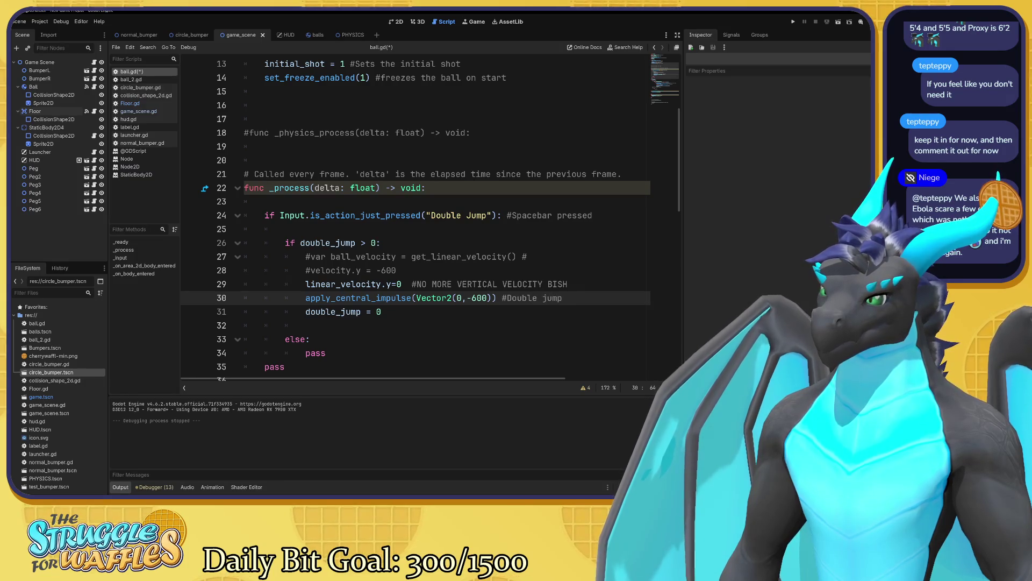
pyautogui.write(' value')
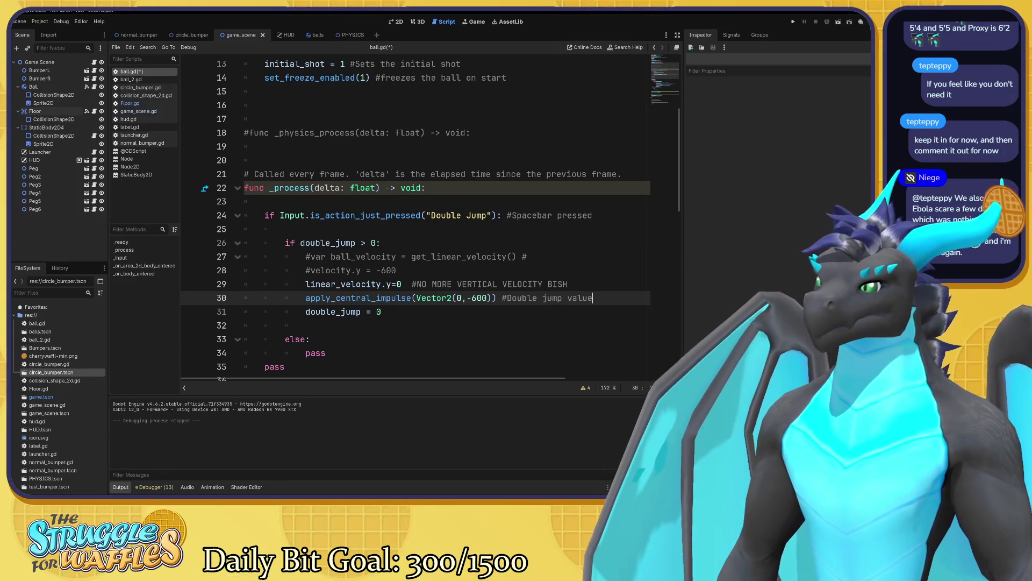
pyautogui.click(382, 312)
pyautogui.click(475, 298)
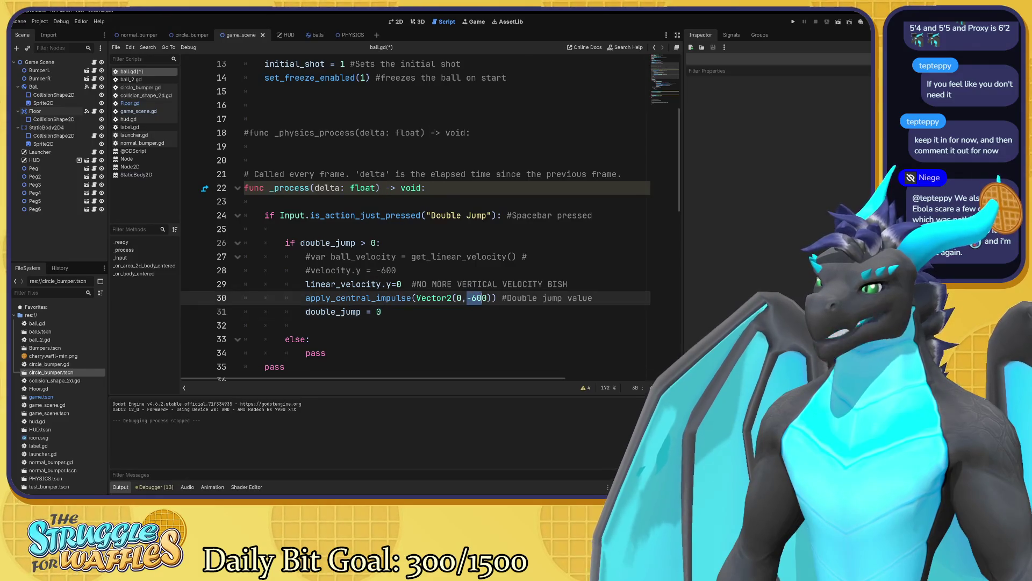
pyautogui.scroll(4, 430, 215)
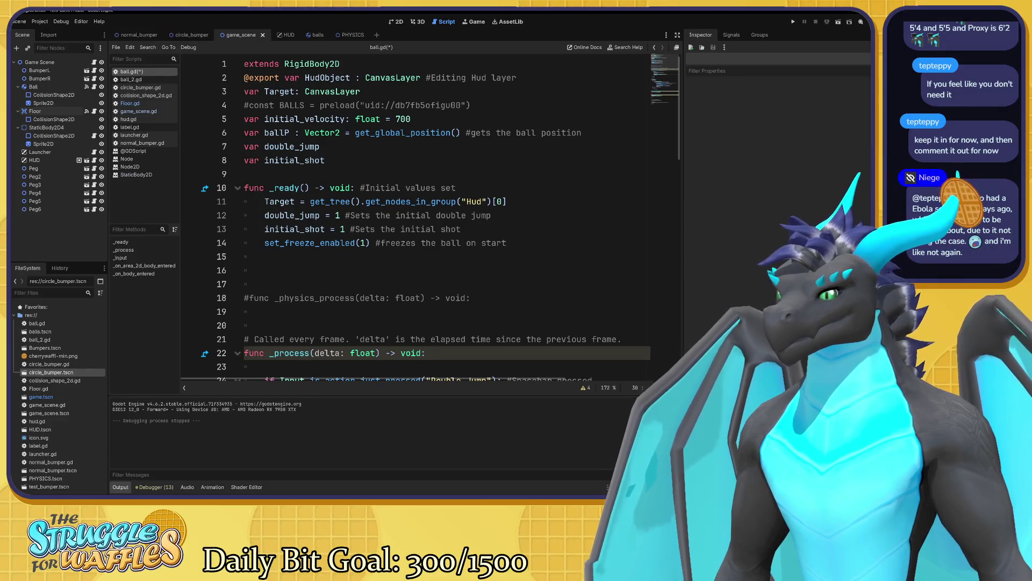
# - Insert blank lines at line 9 below the variables, typing then erasing a 'var' declaration
pyautogui.click(507, 201)
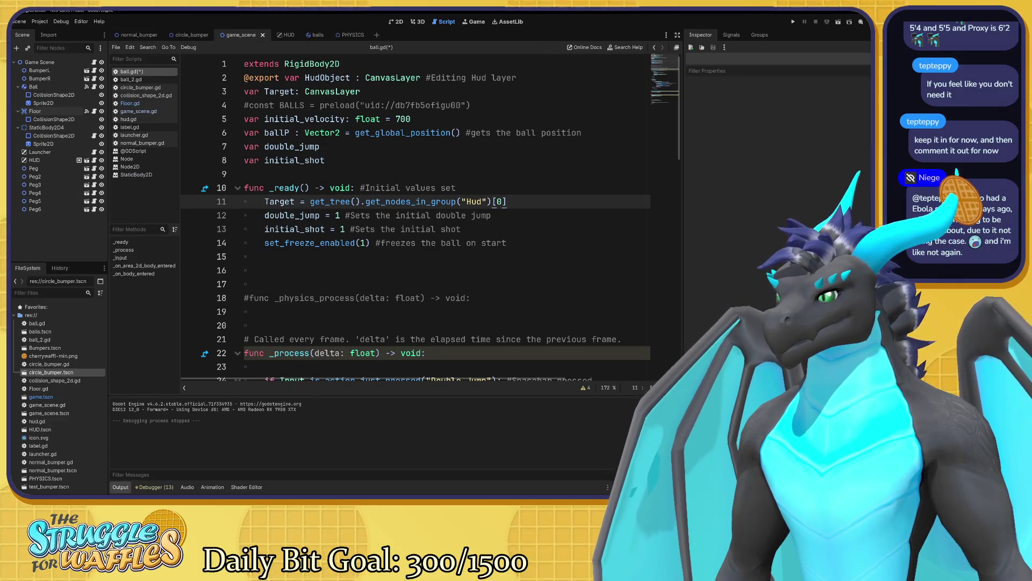
pyautogui.press('Up')
pyautogui.press('Up')
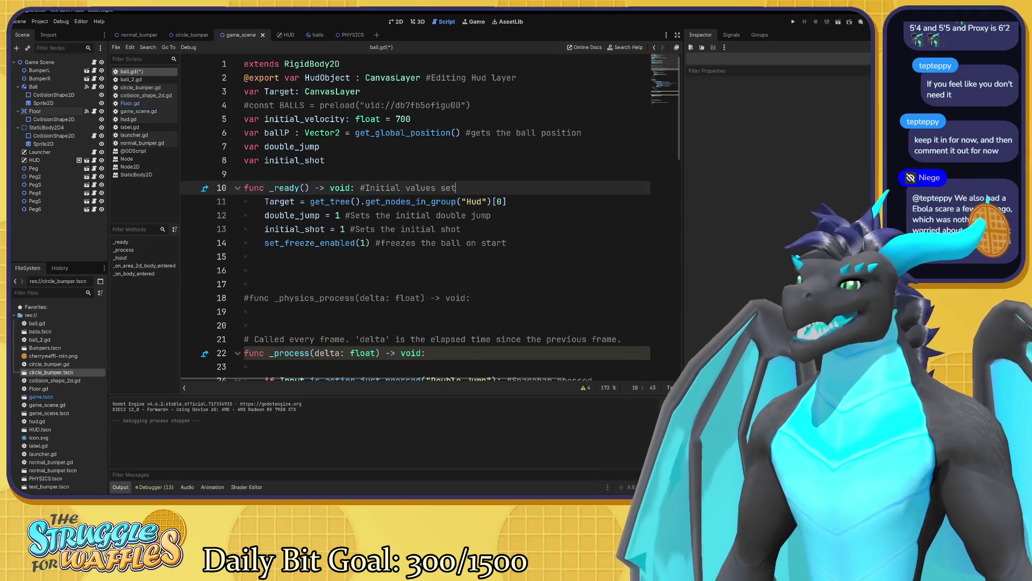
pyautogui.press('Return')
pyautogui.press('Up')
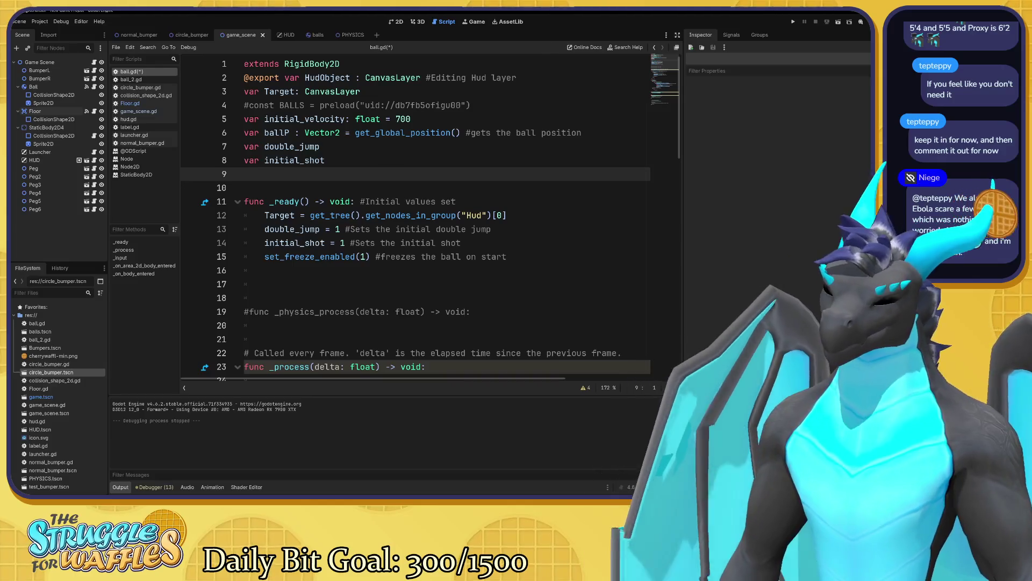
pyautogui.write('var')
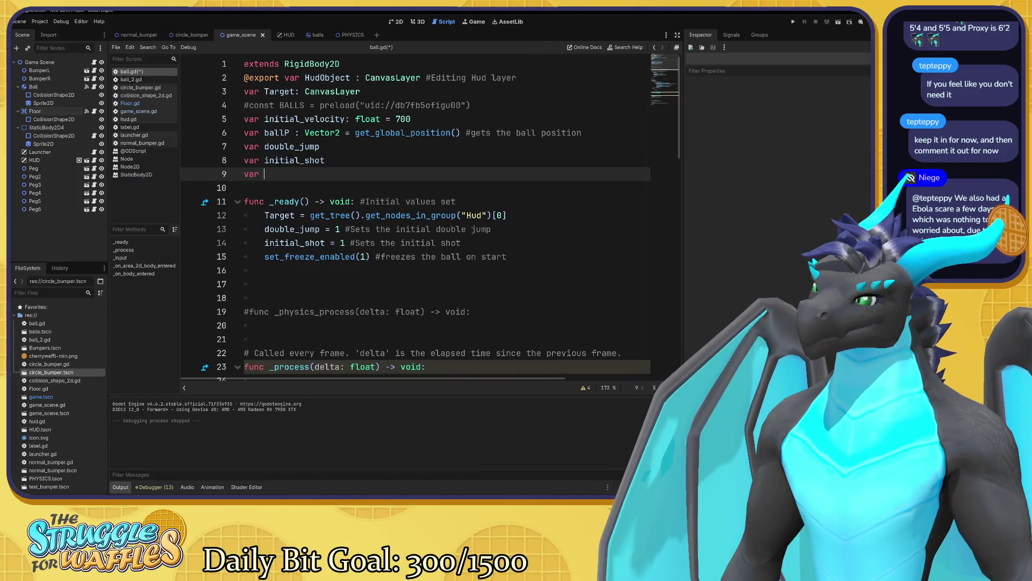
pyautogui.press('BackSpace')
pyautogui.press('BackSpace')
pyautogui.press('BackSpace')
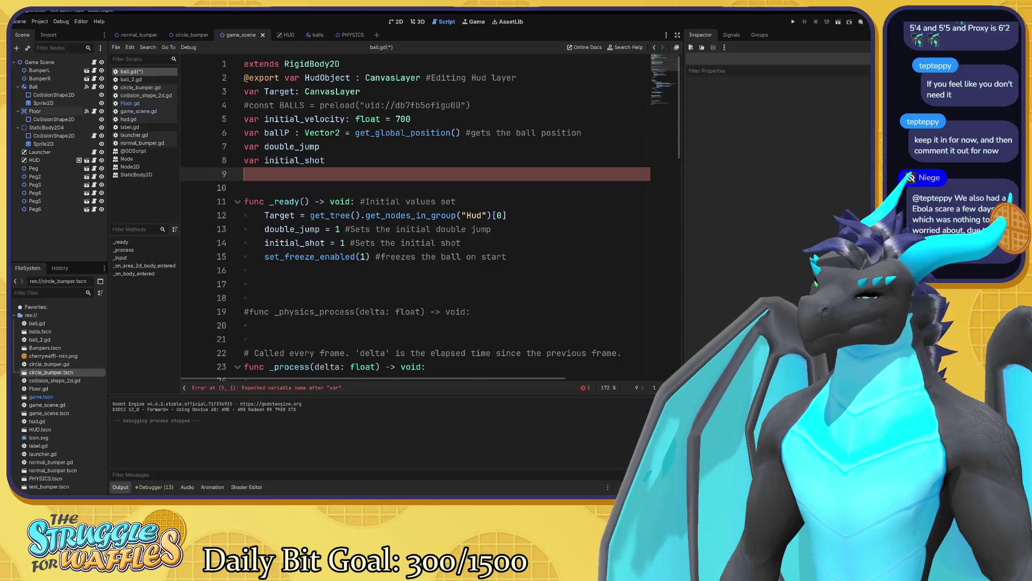
# - Delete the leftover empty line 9 and the stray trailing '#' on line 27
pyautogui.press('BackSpace')
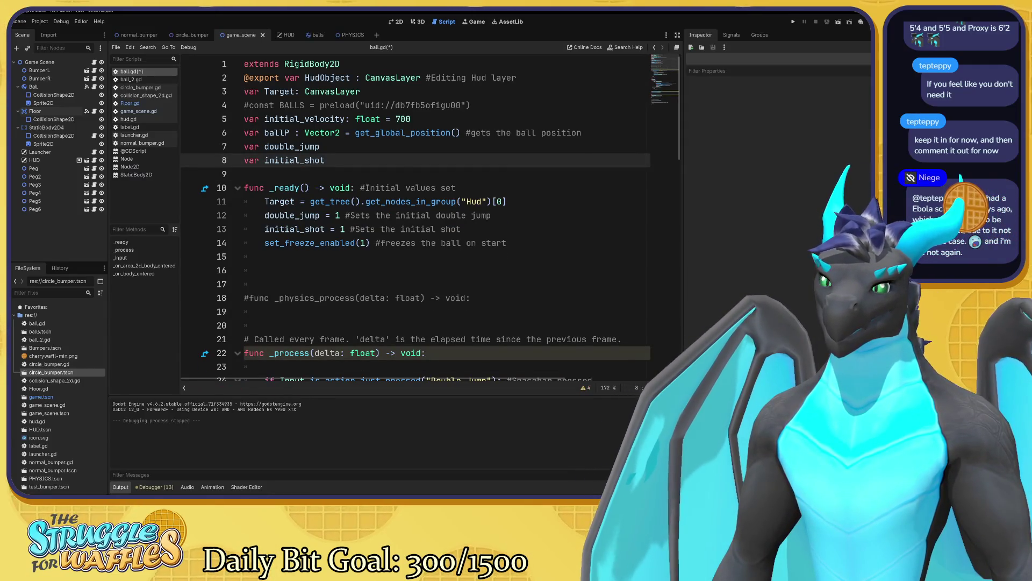
pyautogui.scroll(-1, 414, 215)
pyautogui.scroll(-7, 414, 215)
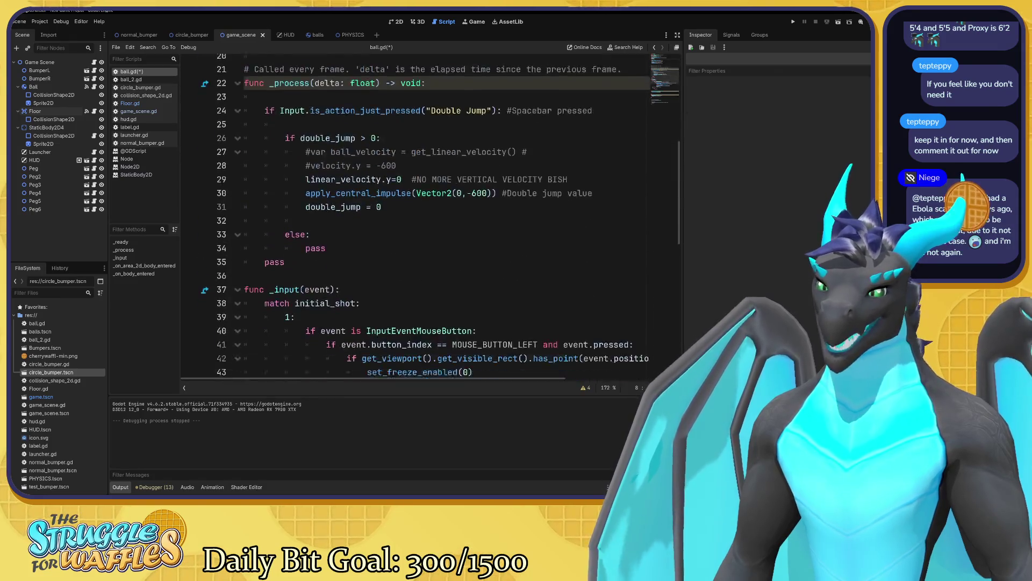
pyautogui.scroll(2, 414, 215)
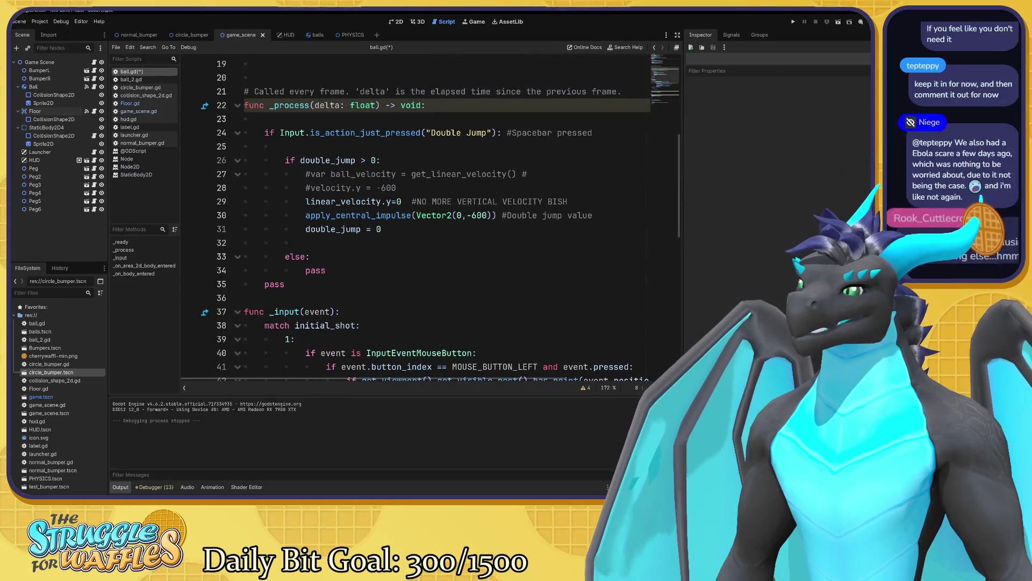
pyautogui.click(517, 173)
pyautogui.press('BackSpace')
# - Briefly select the commented-out BALLS preload line, then deselect it
pyautogui.scroll(4, 414, 215)
pyautogui.scroll(2, 414, 215)
pyautogui.moveTo(471, 105)
pyautogui.mouseDown()
pyautogui.moveTo(264, 92)
pyautogui.moveTo(244, 105)
pyautogui.mouseUp()
pyautogui.click(244, 105)
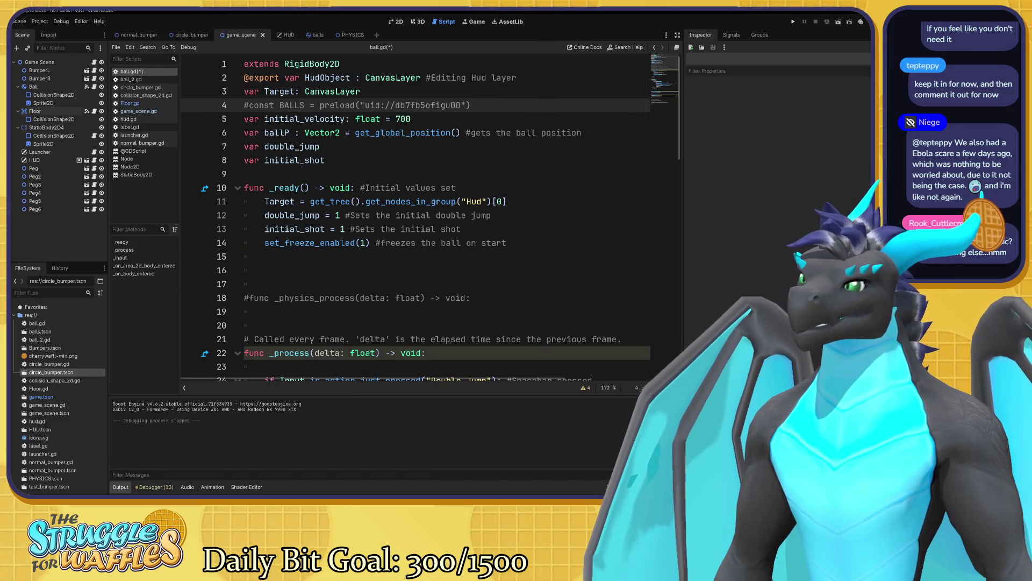
pyautogui.scroll(-15, 414, 215)
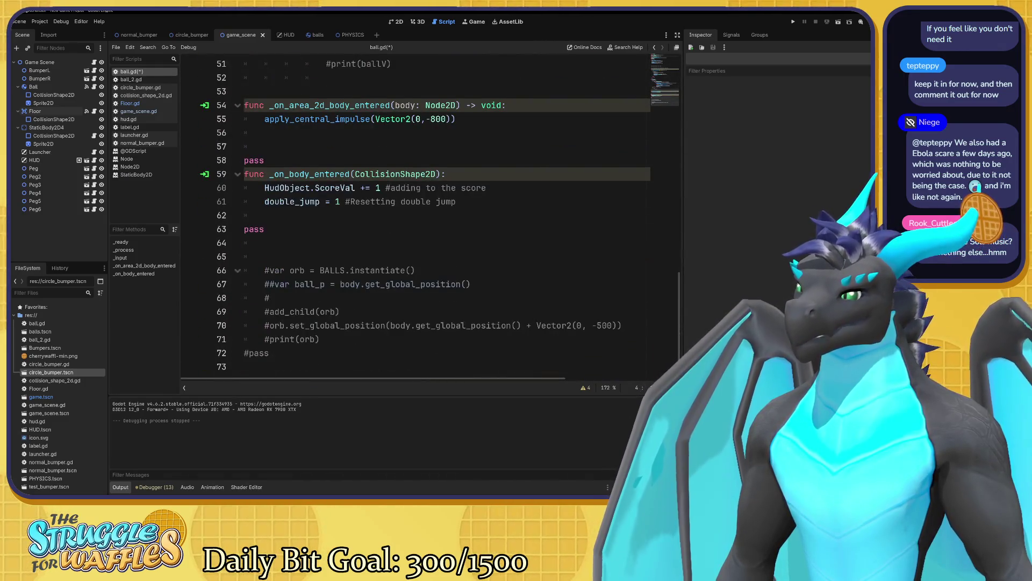
pyautogui.moveTo(269, 353); pyautogui.dragTo(244, 257)
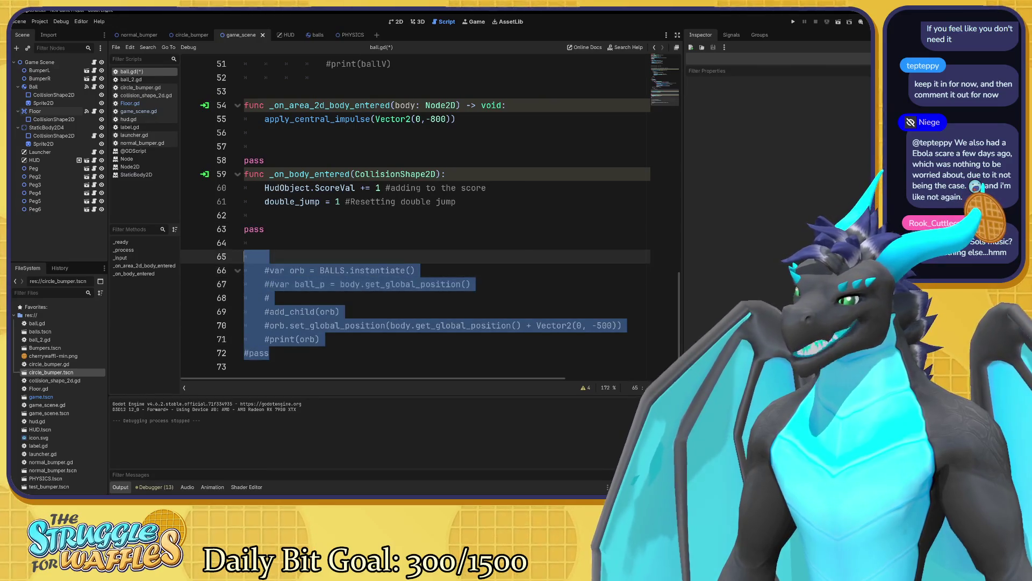
pyautogui.click(248, 257)
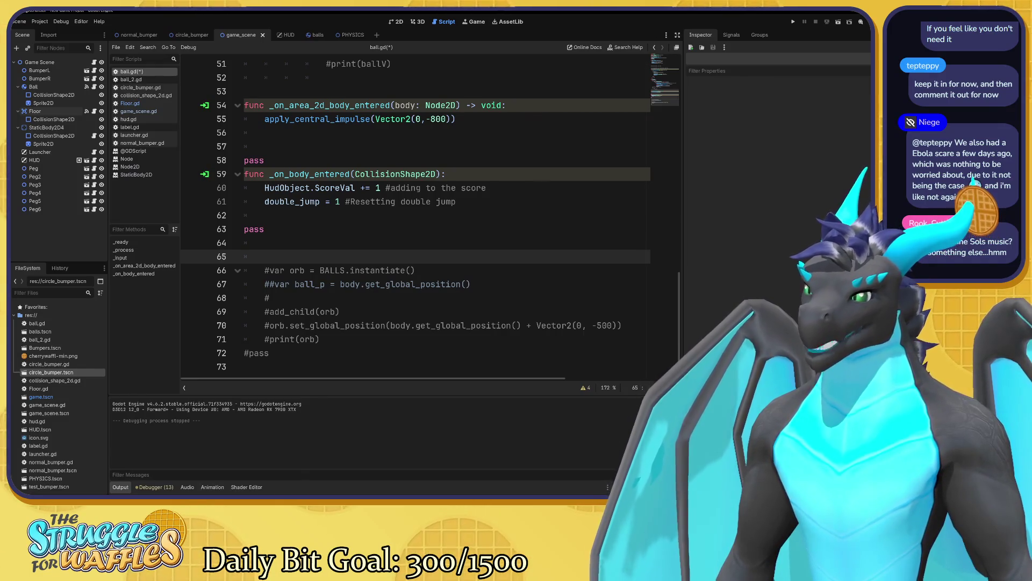
pyautogui.click(269, 352)
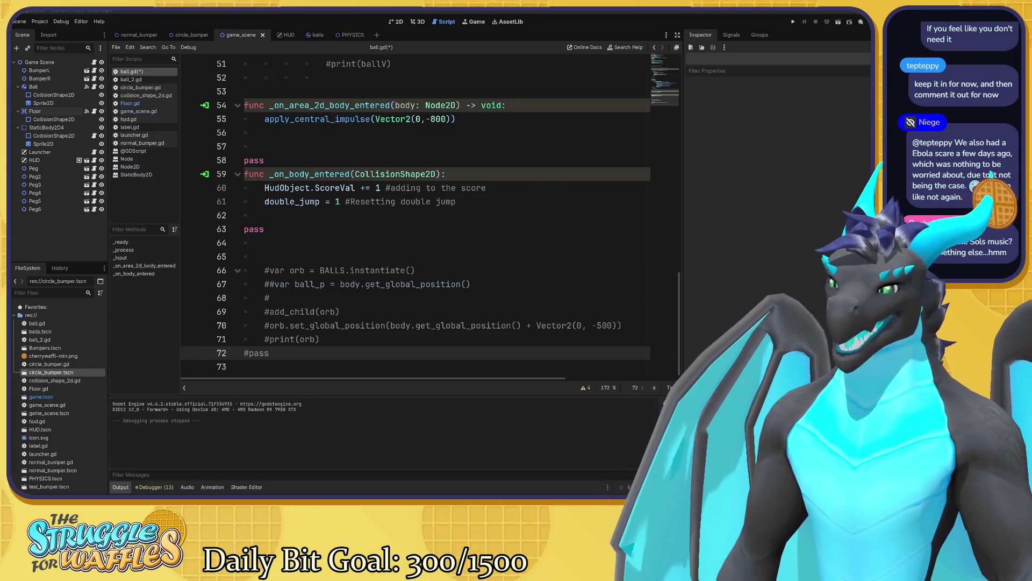
pyautogui.click(376, 174)
pyautogui.scroll(7, 414, 215)
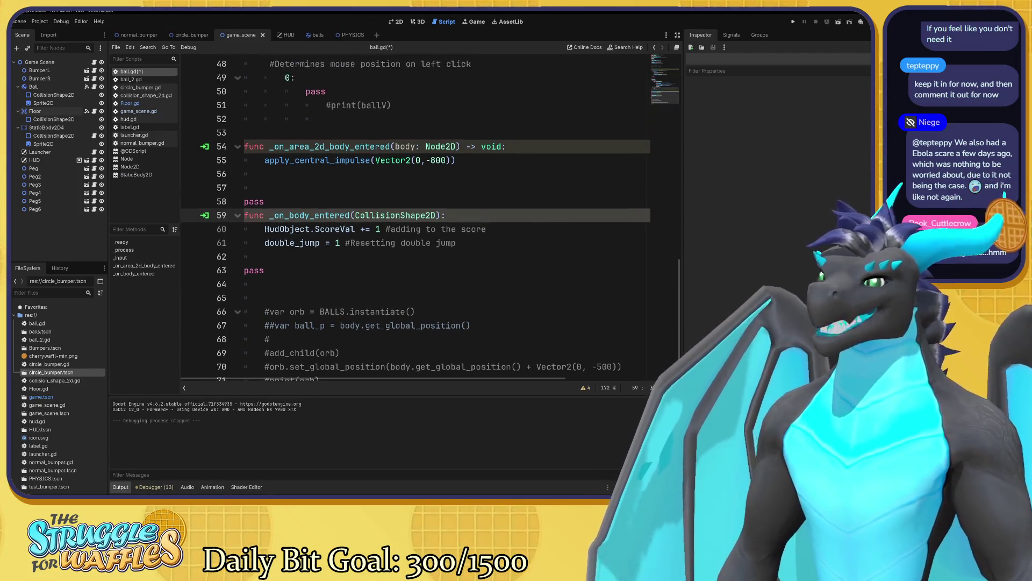
pyautogui.scroll(3, 414, 216)
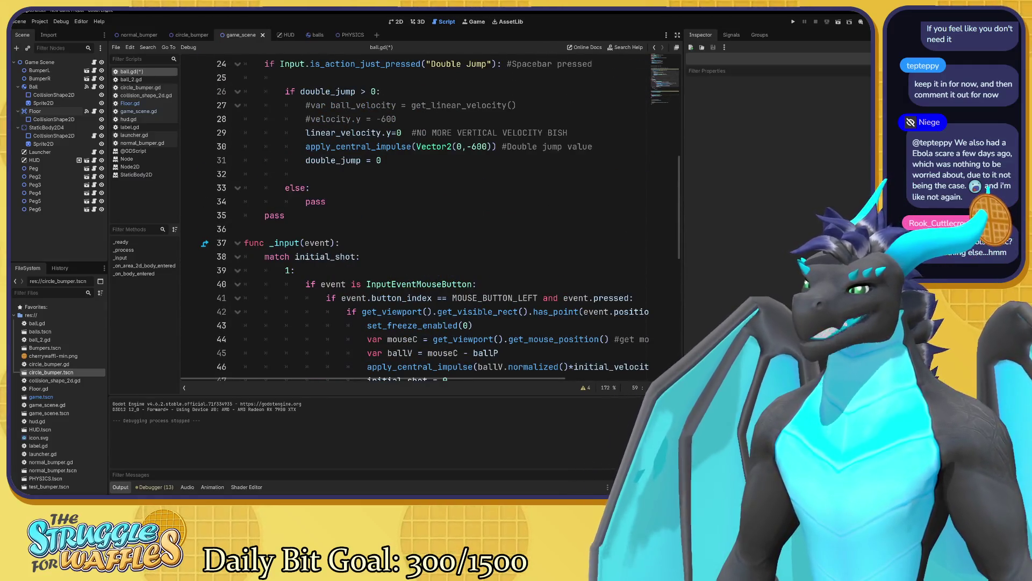
pyautogui.click(334, 150)
pyautogui.scroll(4, 414, 215)
pyautogui.scroll(3, 414, 215)
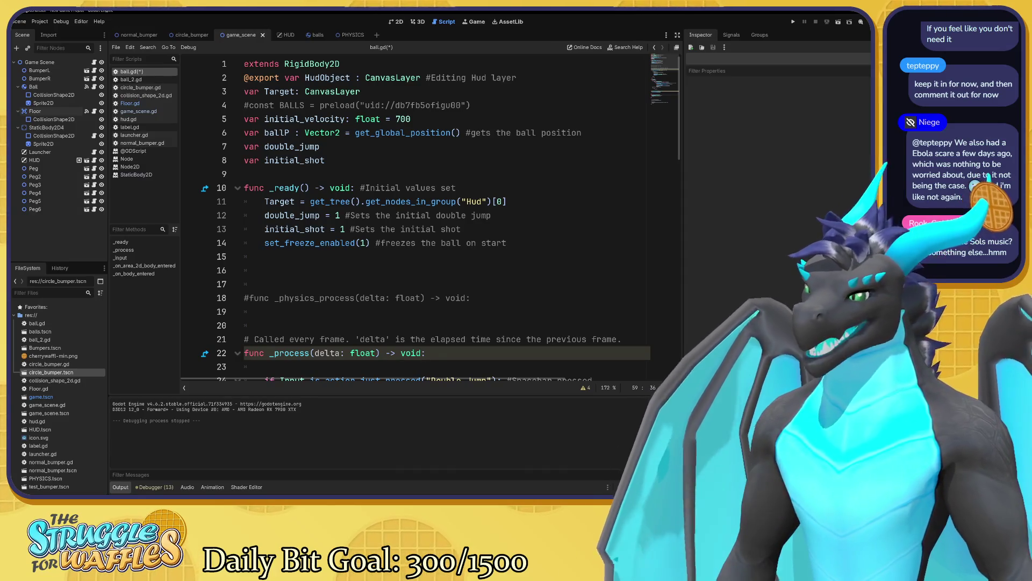
# - Comment the Target assignment on line 11 with 'Gets the nodes from the Hud group'
pyautogui.click(390, 243)
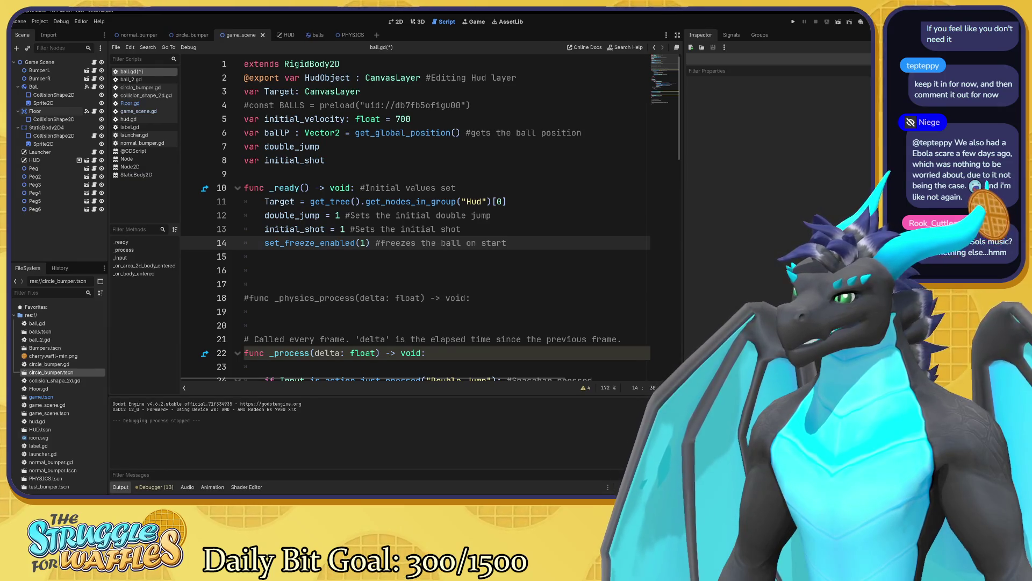
pyautogui.click(507, 201)
pyautogui.write('#G')
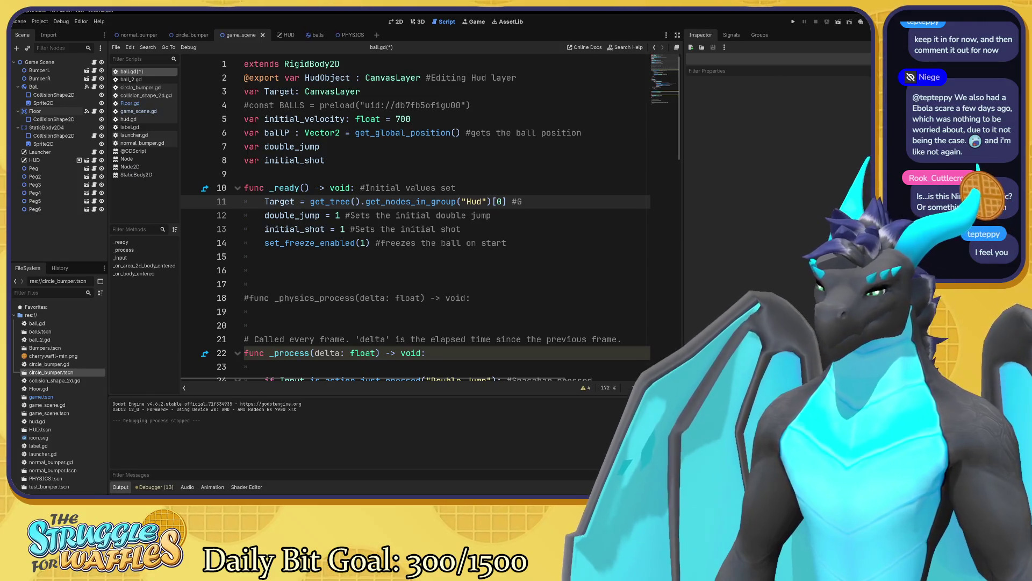
pyautogui.press('BackSpace')
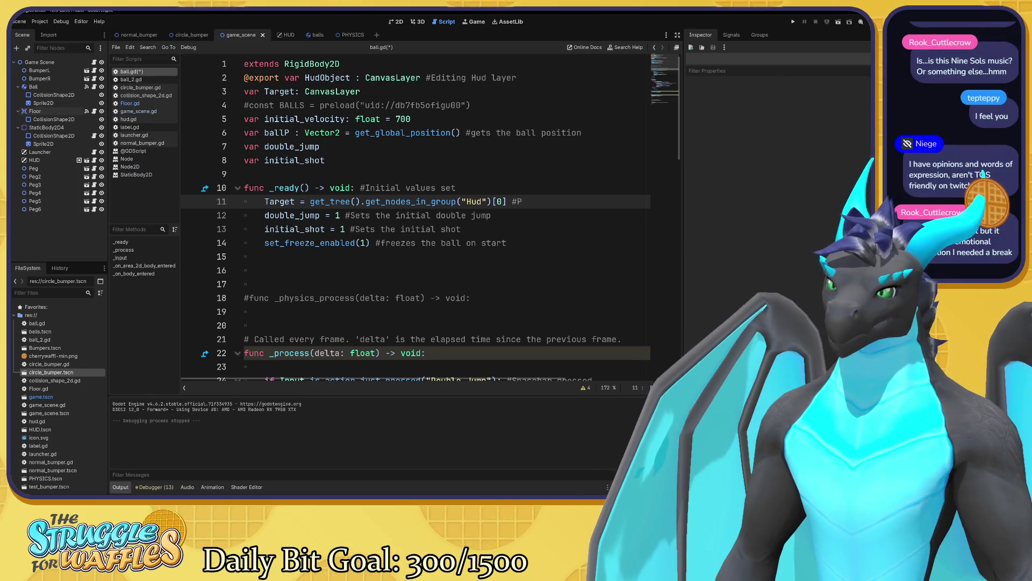
pyautogui.write('Gets the')
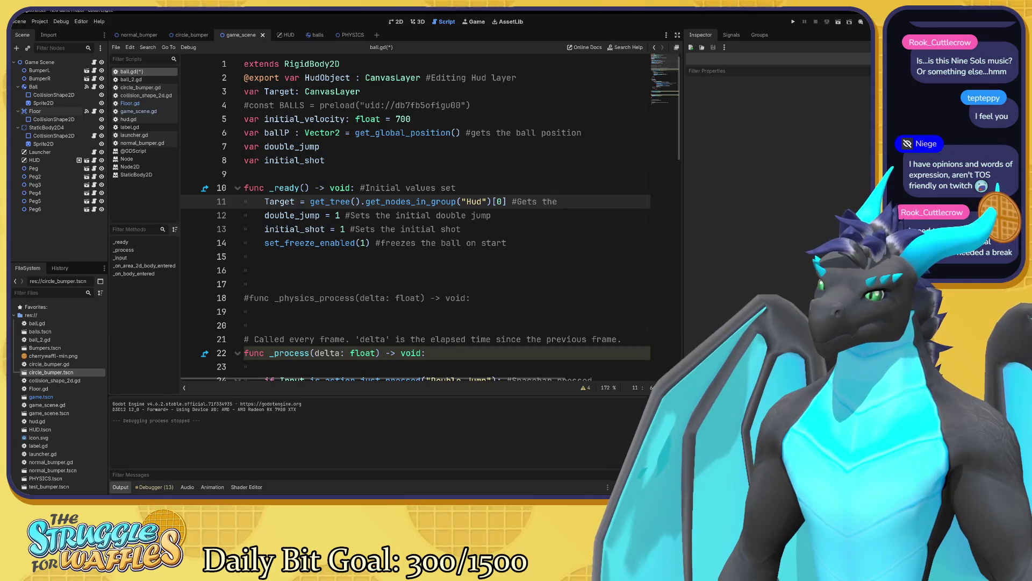
pyautogui.write(' group')
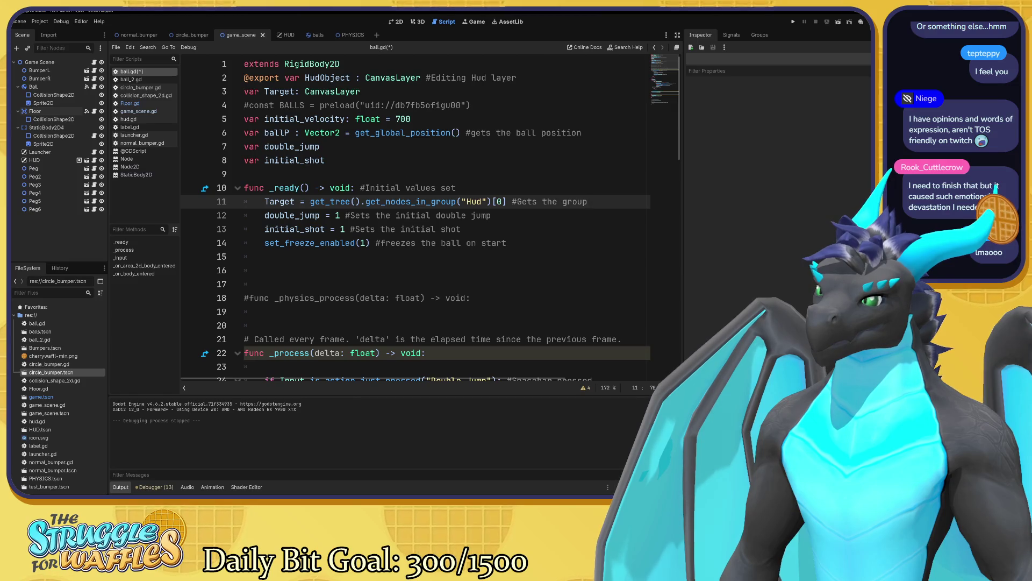
pyautogui.press('BackSpace')
pyautogui.press('BackSpace')
pyautogui.press('BackSpace')
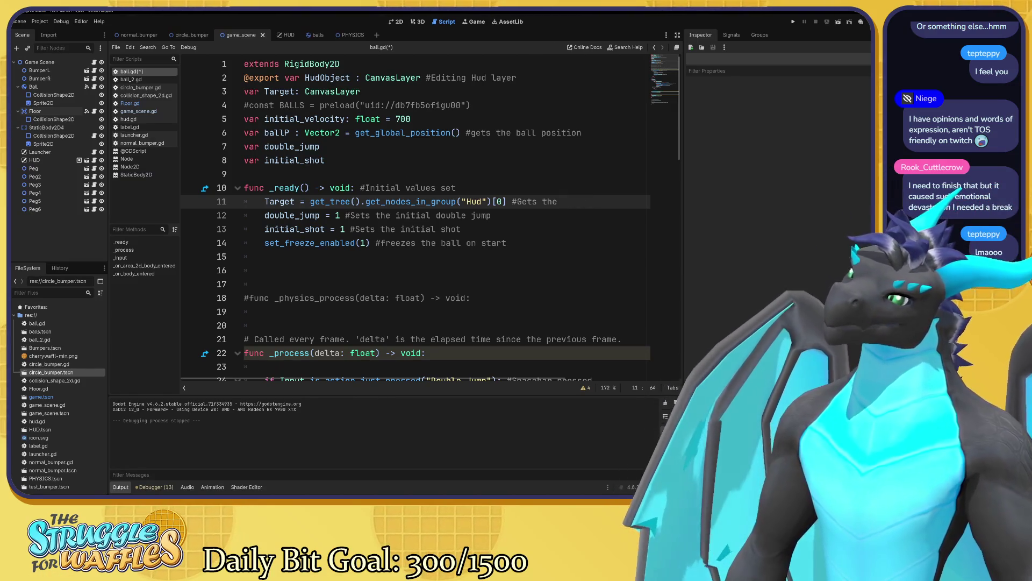
pyautogui.write('nodes from the ')
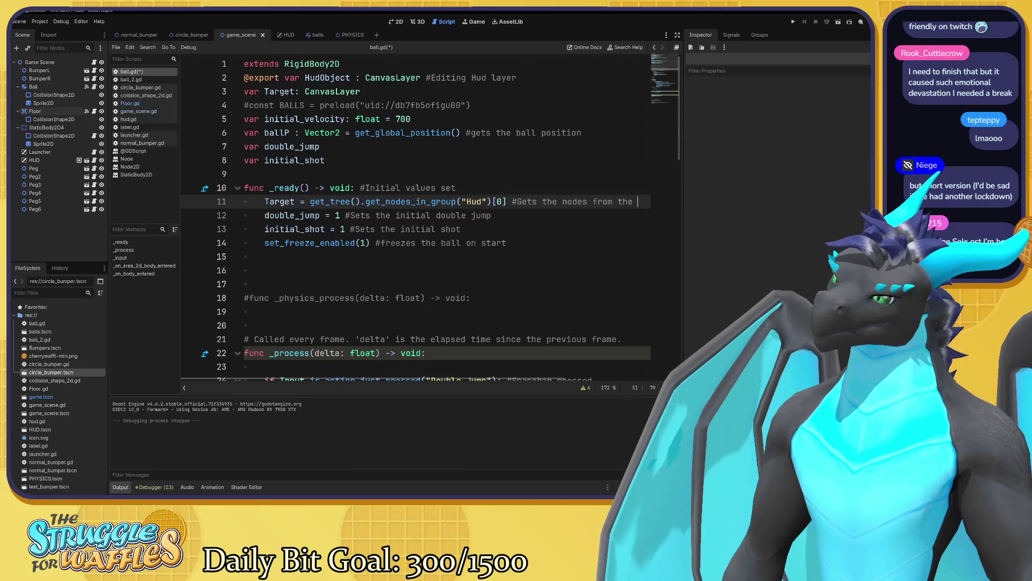
pyautogui.write('Hud ')
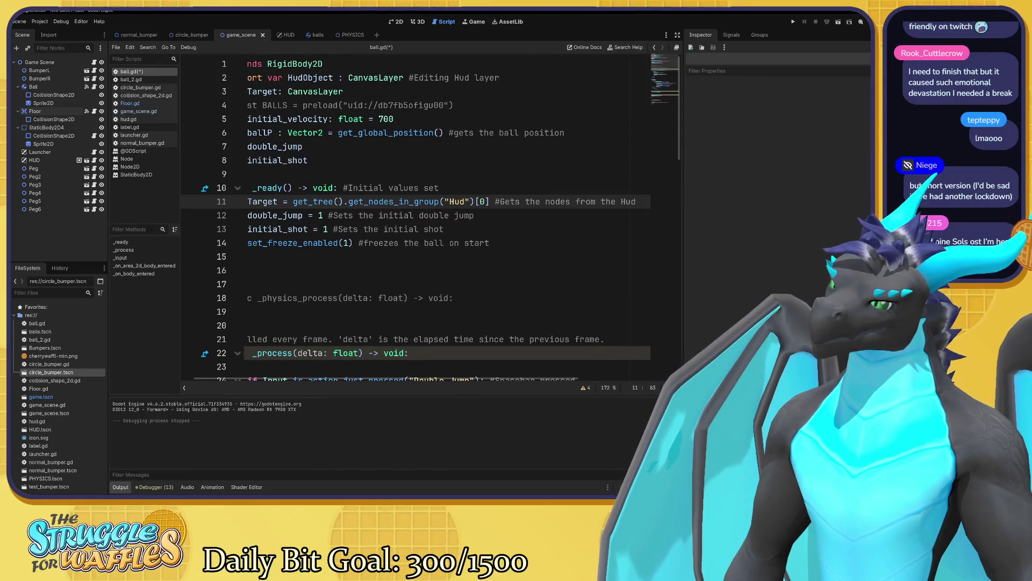
pyautogui.write('group')
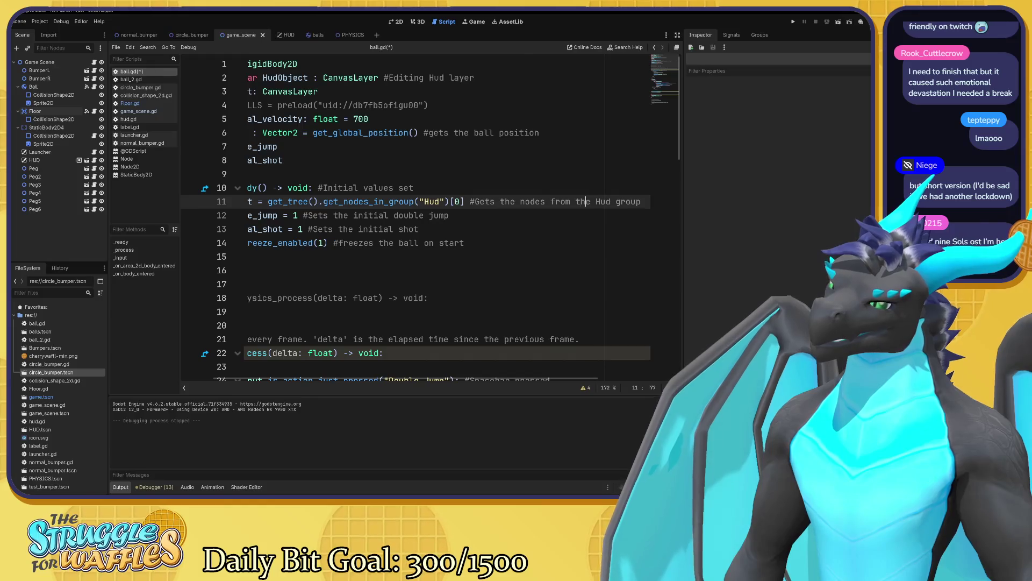
pyautogui.click(485, 201)
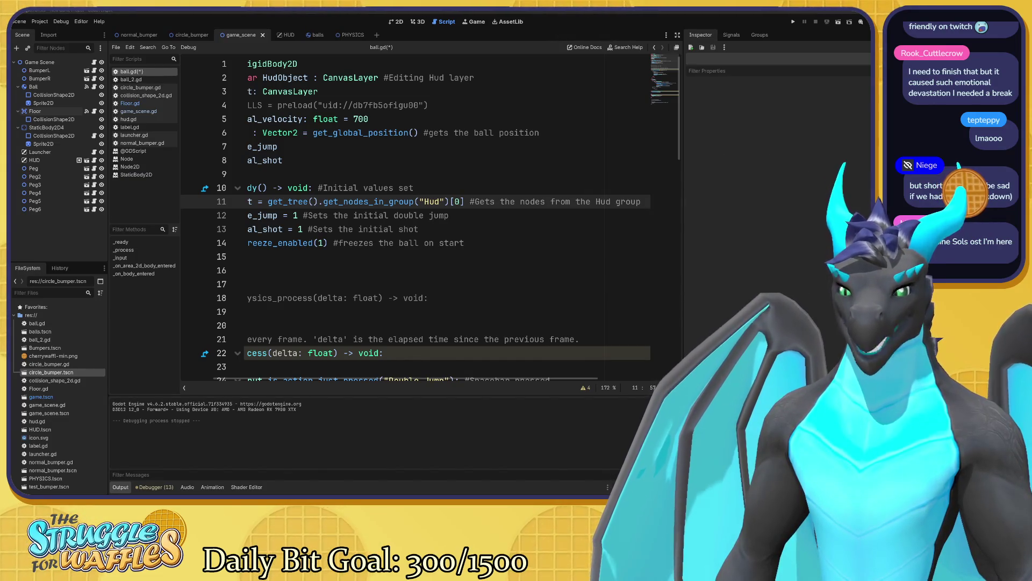
pyautogui.click(419, 229)
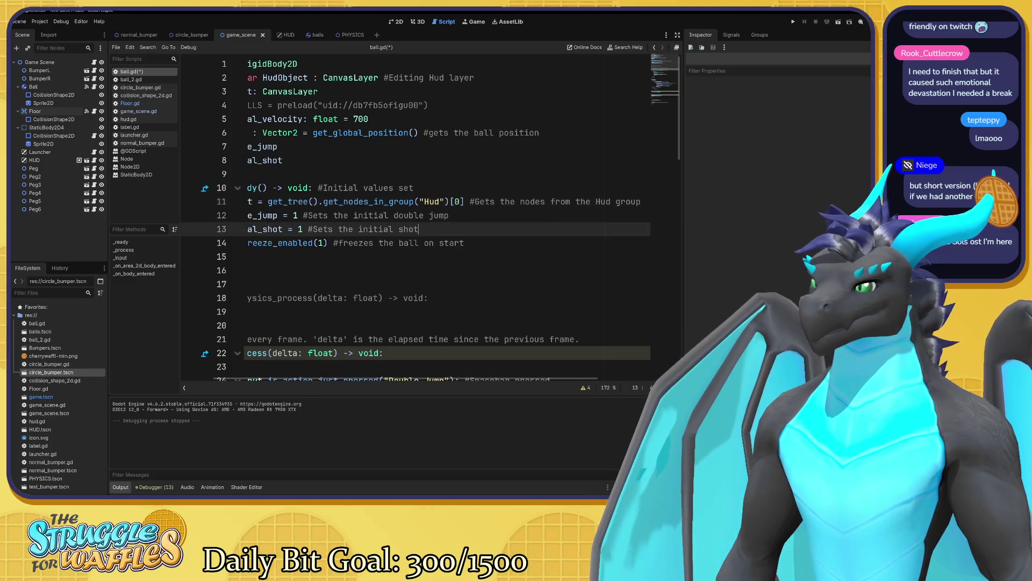
# - Inspect the _process function header on line 22 and view its documentation popup
pyautogui.scroll(-1, 419, 215)
pyautogui.scroll(-1, 419, 215)
pyautogui.click(383, 270)
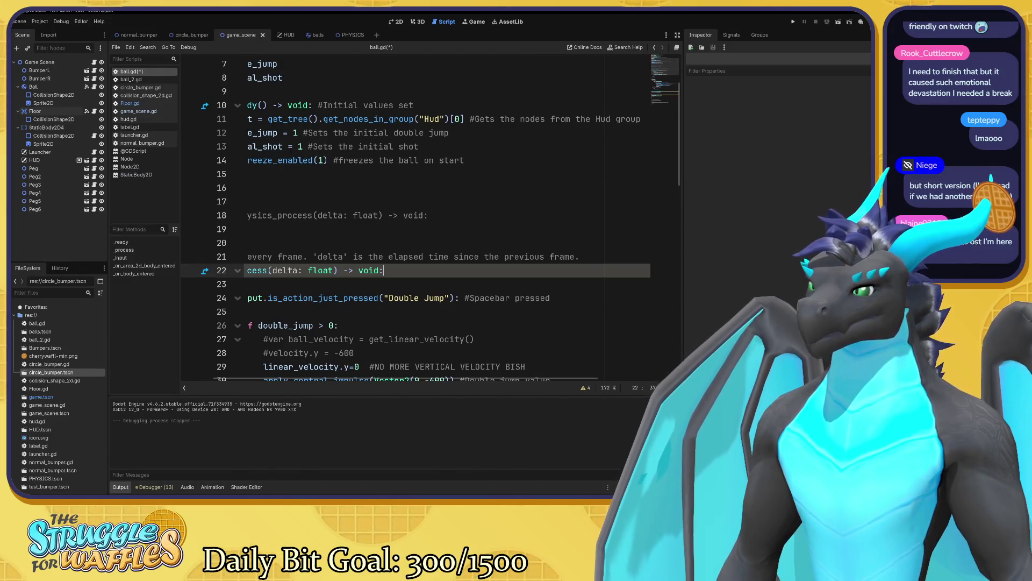
pyautogui.hotkey('shift', 'Home')
pyautogui.press('End')
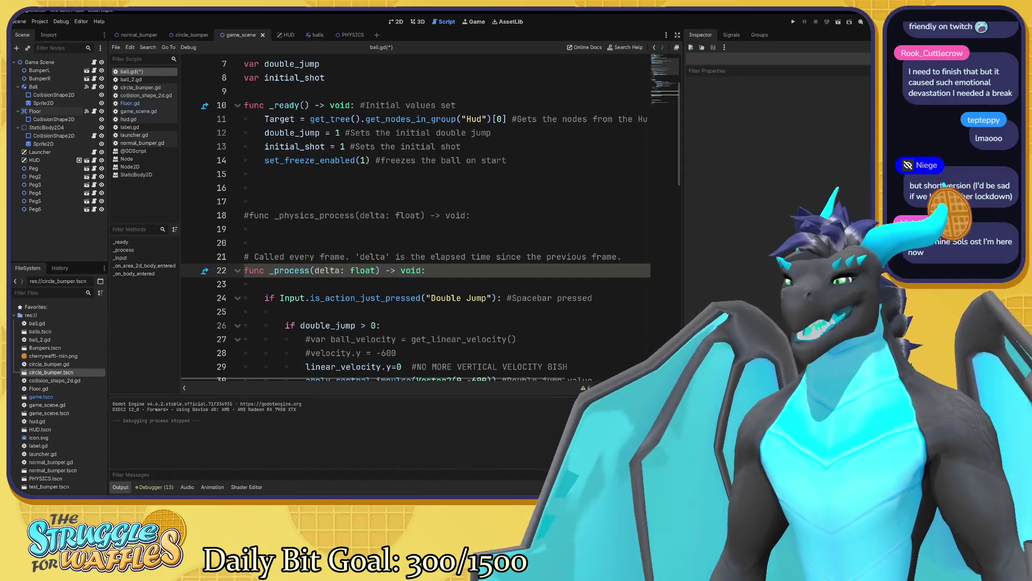
pyautogui.moveTo(472, 381); pyautogui.dragTo(509, 382)
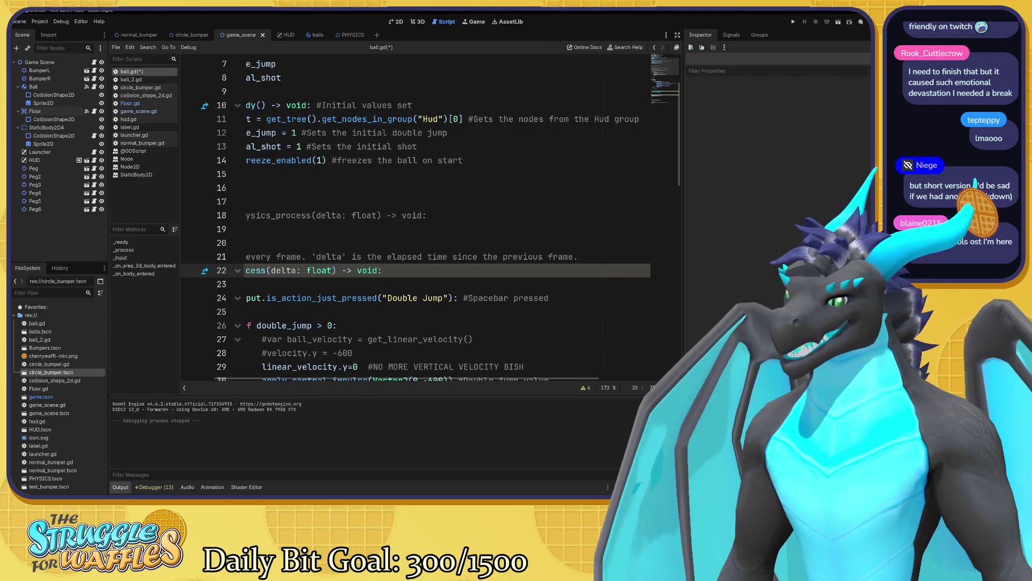
pyautogui.doubleClick(255, 270)
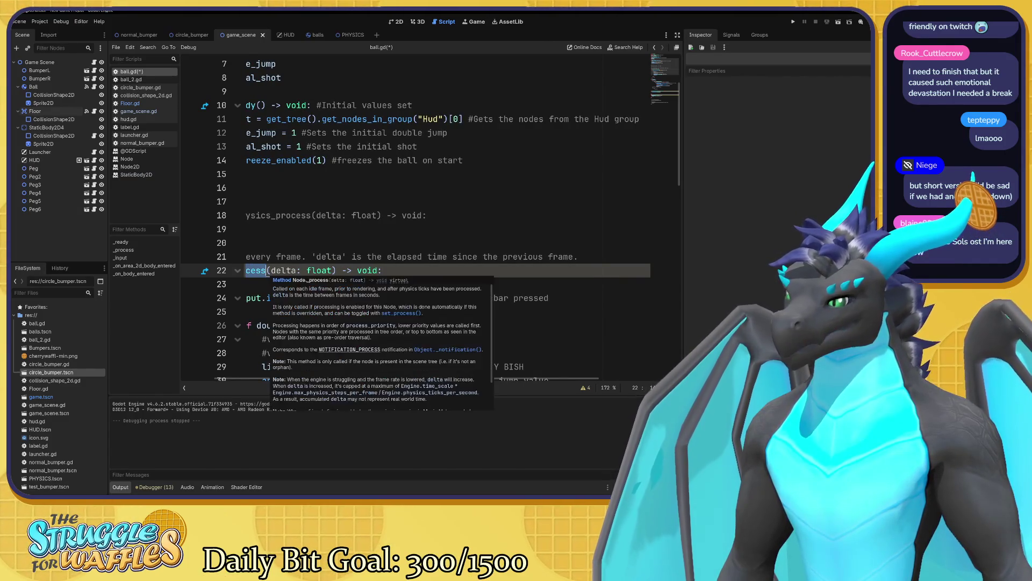
pyautogui.click(266, 270)
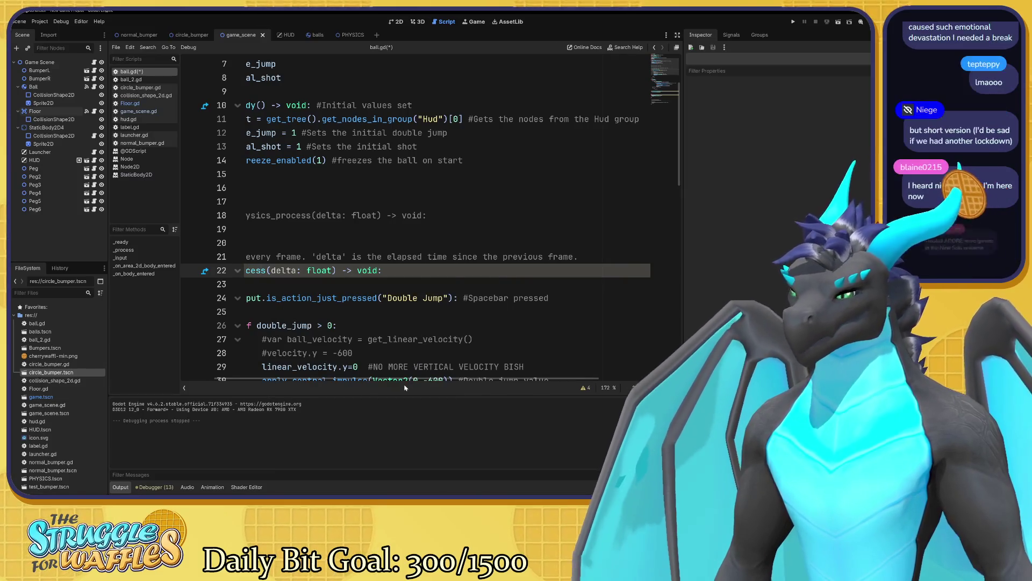
pyautogui.hscroll(-2, 425, 221)
pyautogui.scroll(-4, 426, 222)
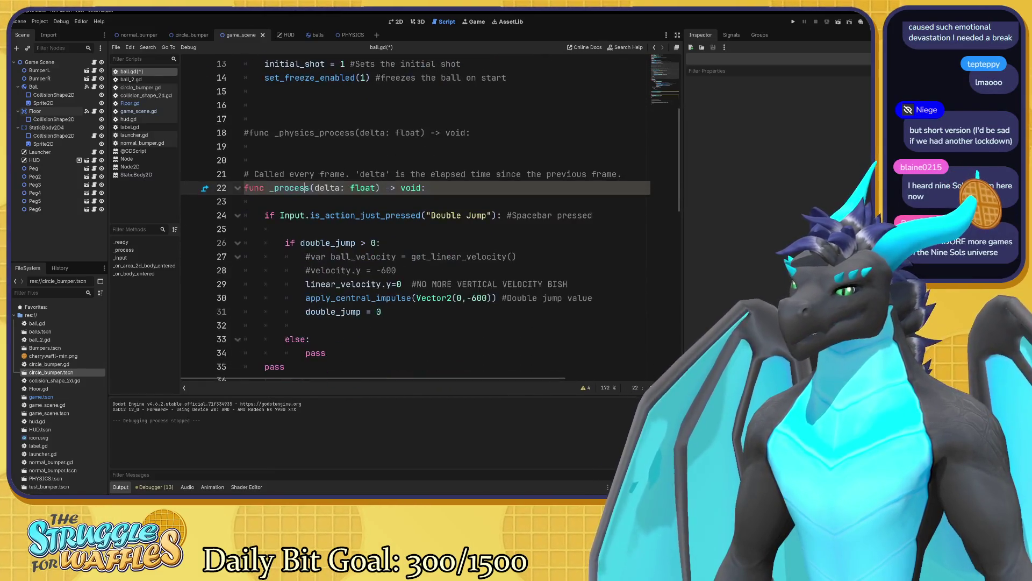
# - Comment the double_jump > 0 check on line 26 with '#Checks if the ball has a double jump'
pyautogui.click(381, 160)
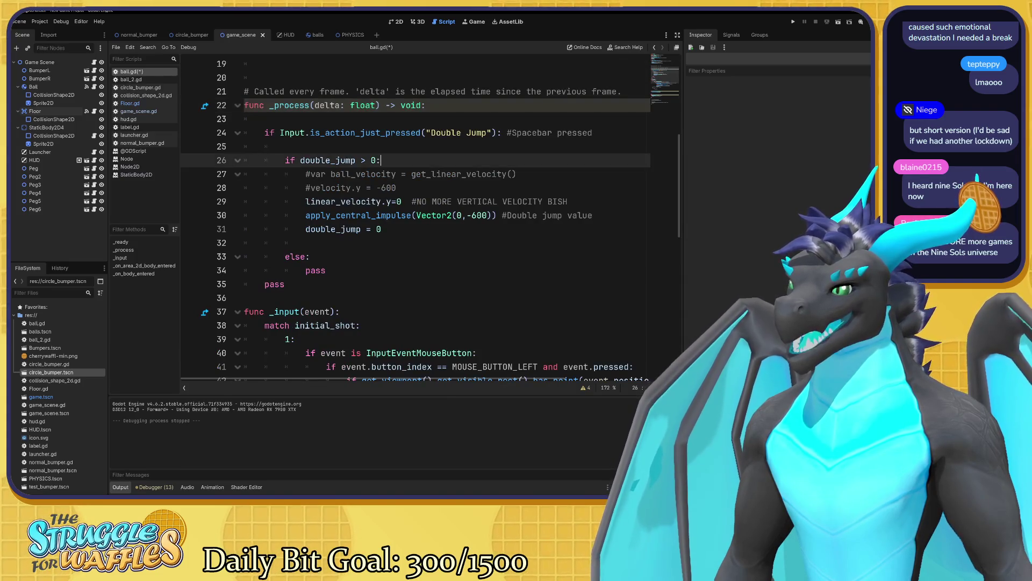
pyautogui.write('#Checks if the ball')
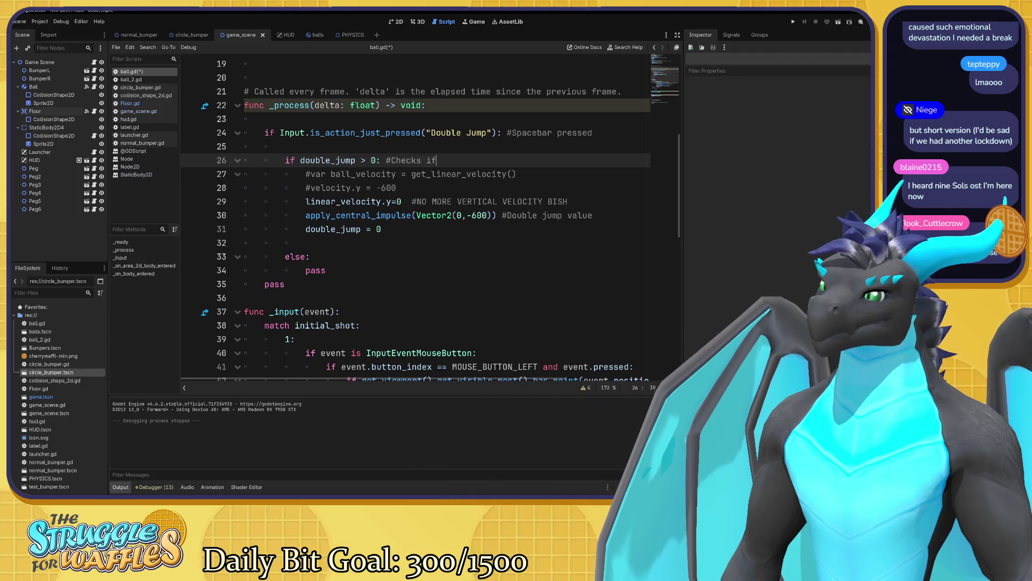
pyautogui.write(' has a doublj')
pyautogui.press('BackSpace')
pyautogui.write('e ju')
pyautogui.write('mp')
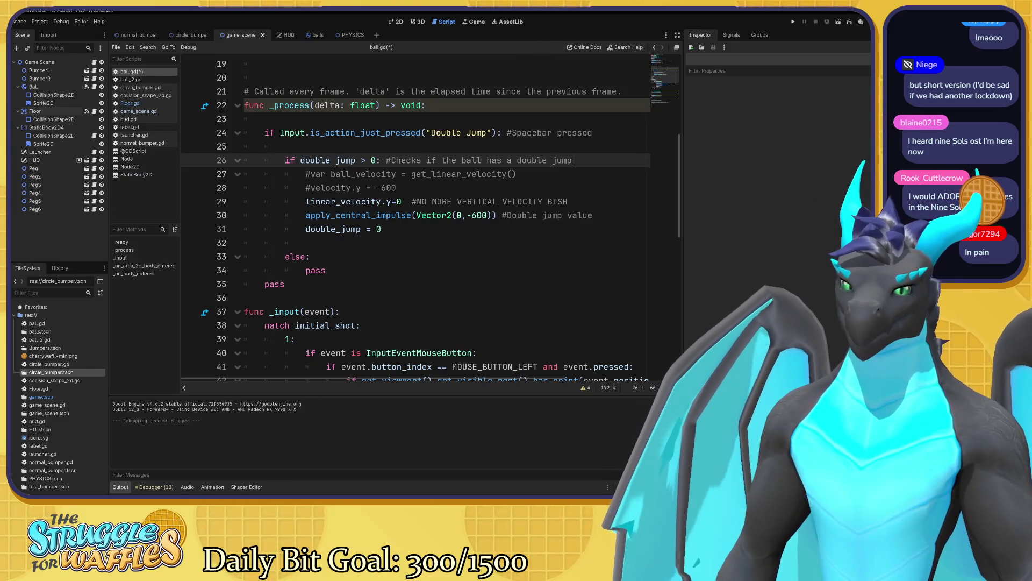
pyautogui.click(396, 188)
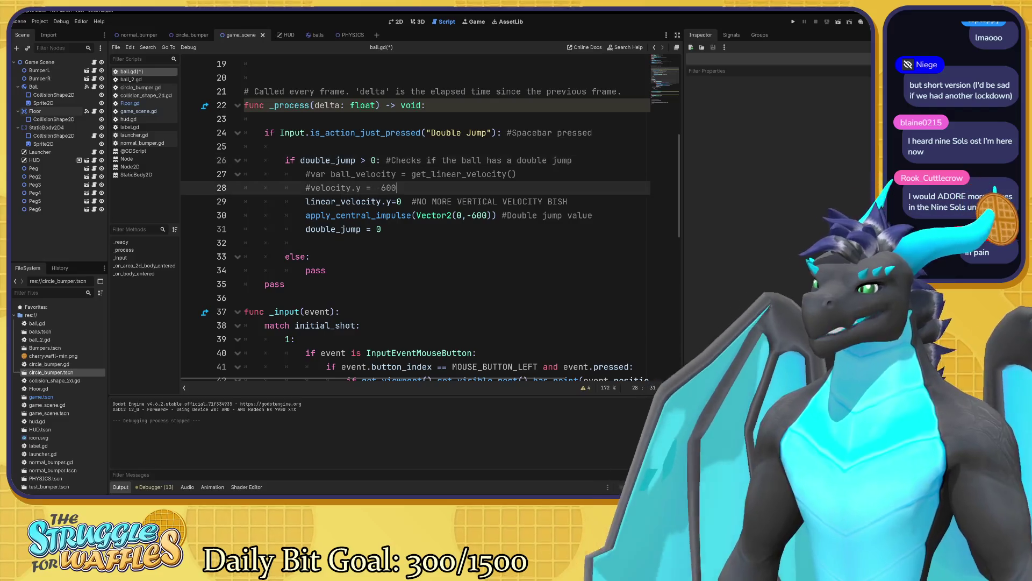
# - Comment line 43 with 'Unfreezes the ball'
pyautogui.scroll(-4, 414, 215)
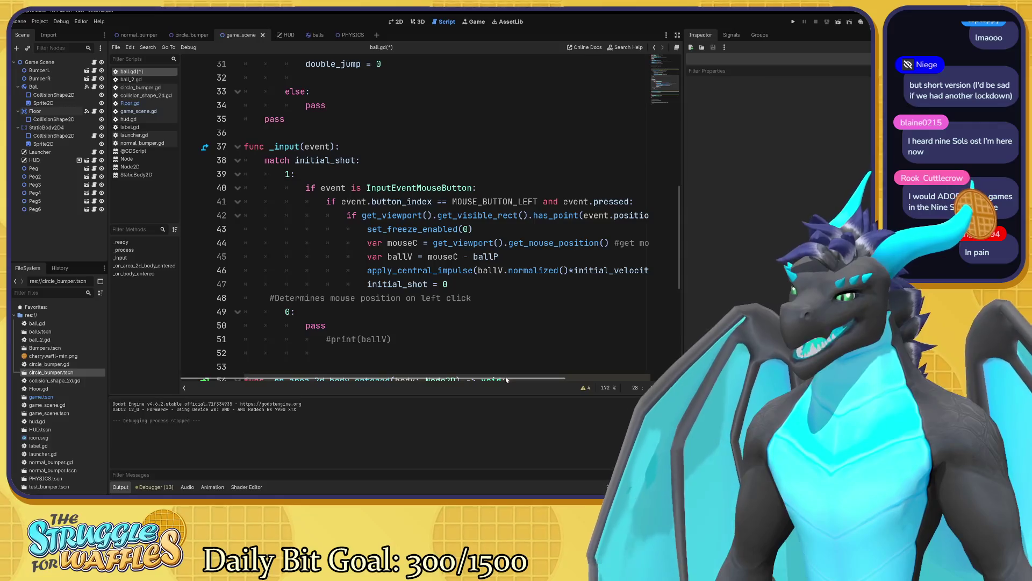
pyautogui.moveTo(506, 379)
pyautogui.mouseDown()
pyautogui.moveTo(606, 373)
pyautogui.moveTo(482, 365)
pyautogui.mouseUp()
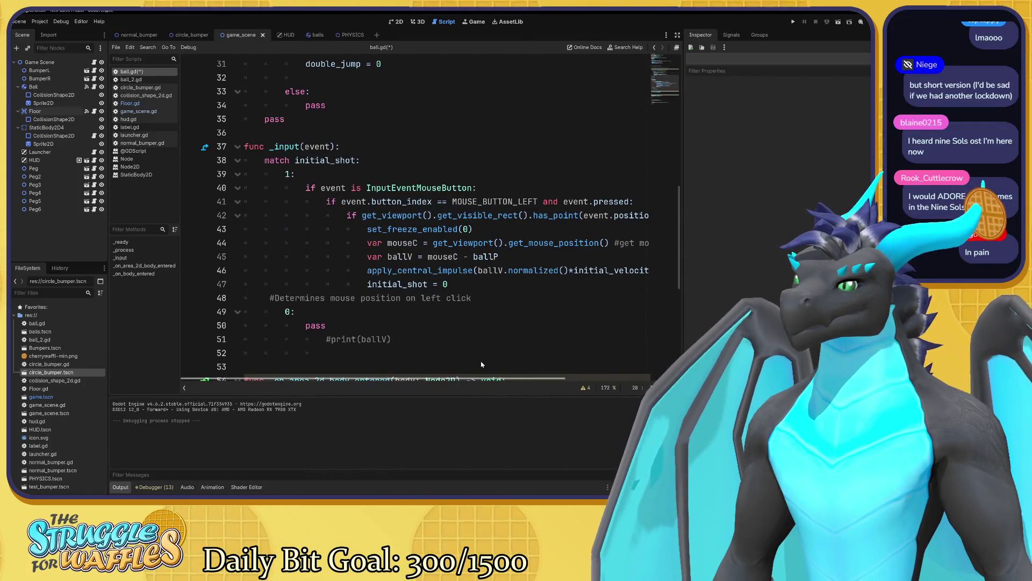
pyautogui.hscroll(2, 506, 356)
pyautogui.click(422, 229)
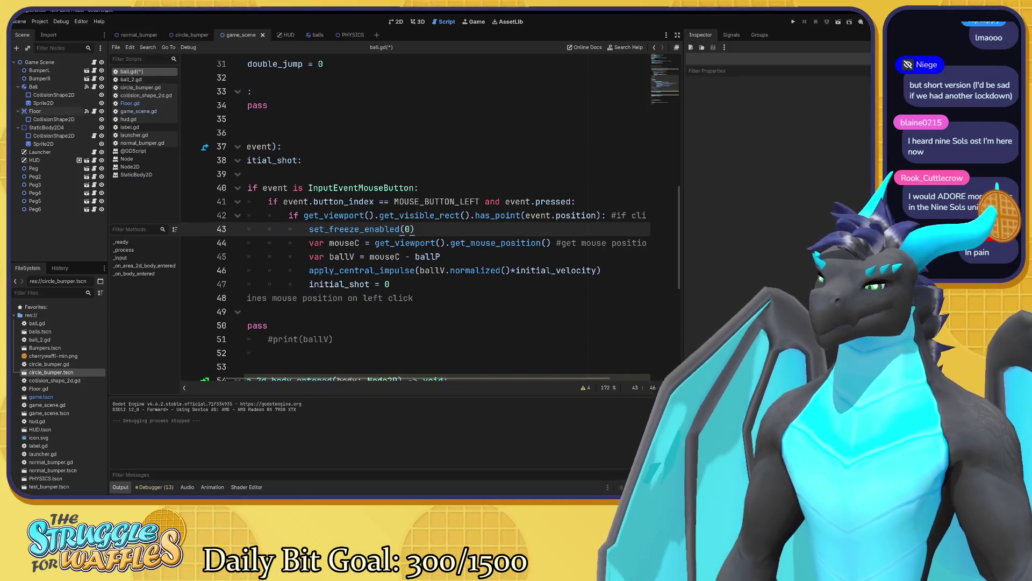
pyautogui.write('#Unf')
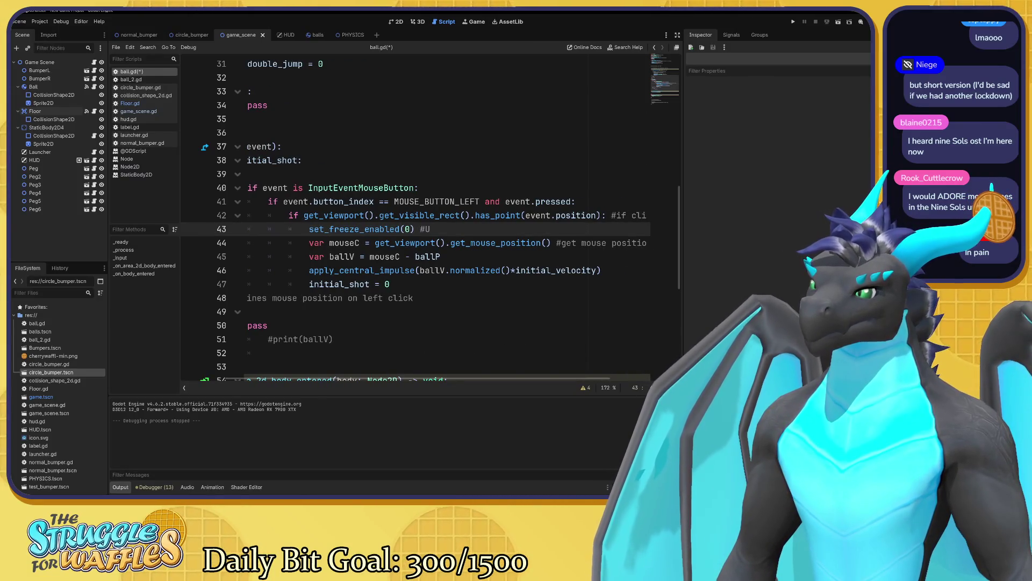
pyautogui.write('reezes the ball')
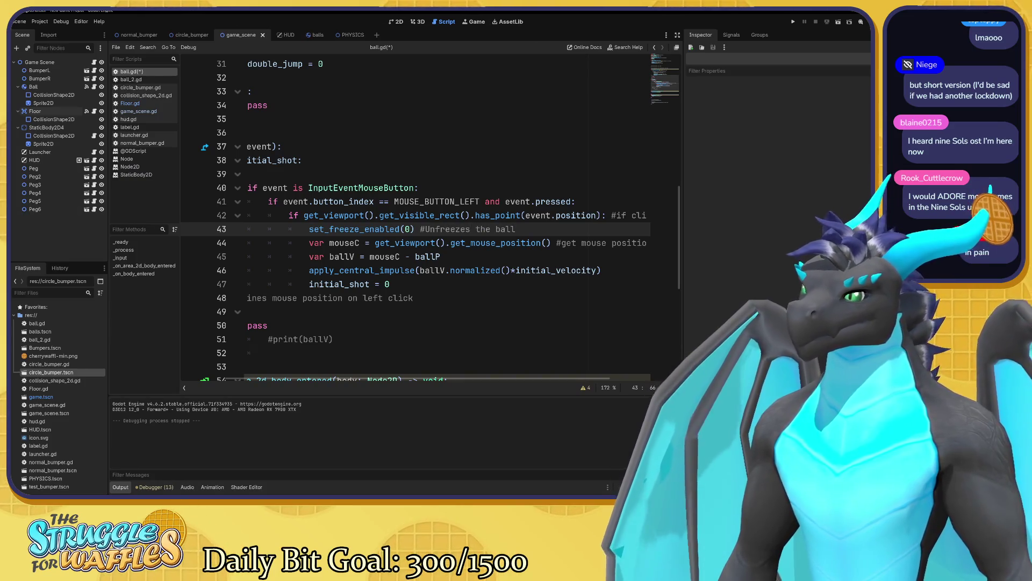
# - Start a '#' comment at the end of the ballV = mouseC - ballP line 45
pyautogui.click(440, 257)
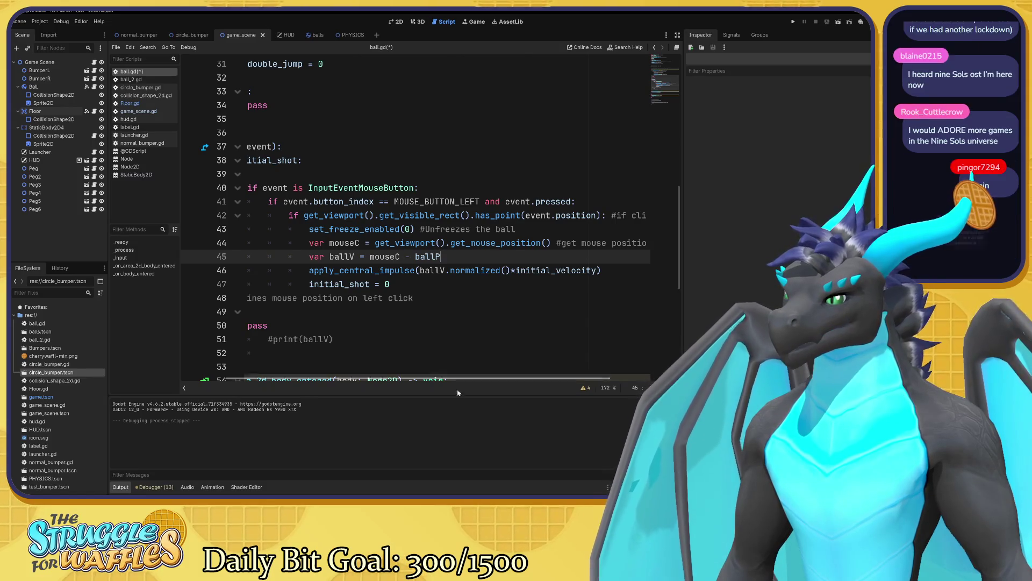
pyautogui.hscroll(-2, 466, 382)
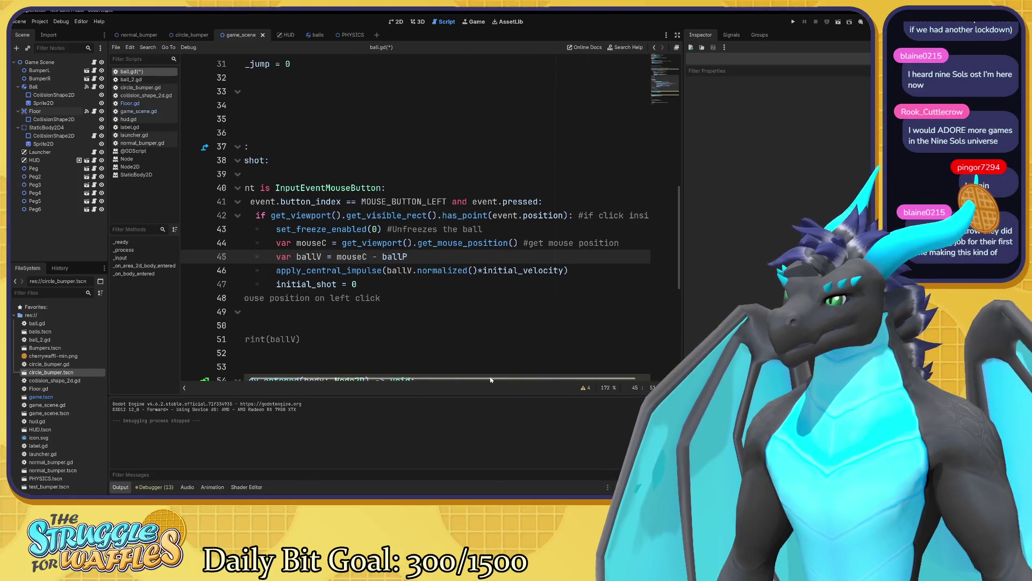
pyautogui.hscroll(-4, 458, 375)
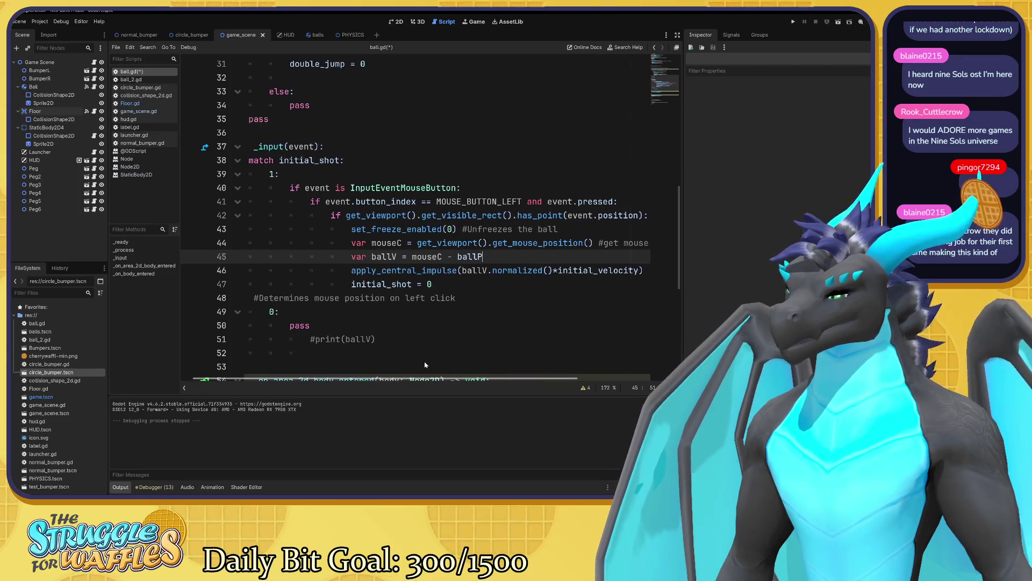
pyautogui.press('End')
pyautogui.scroll(7, 285, 229)
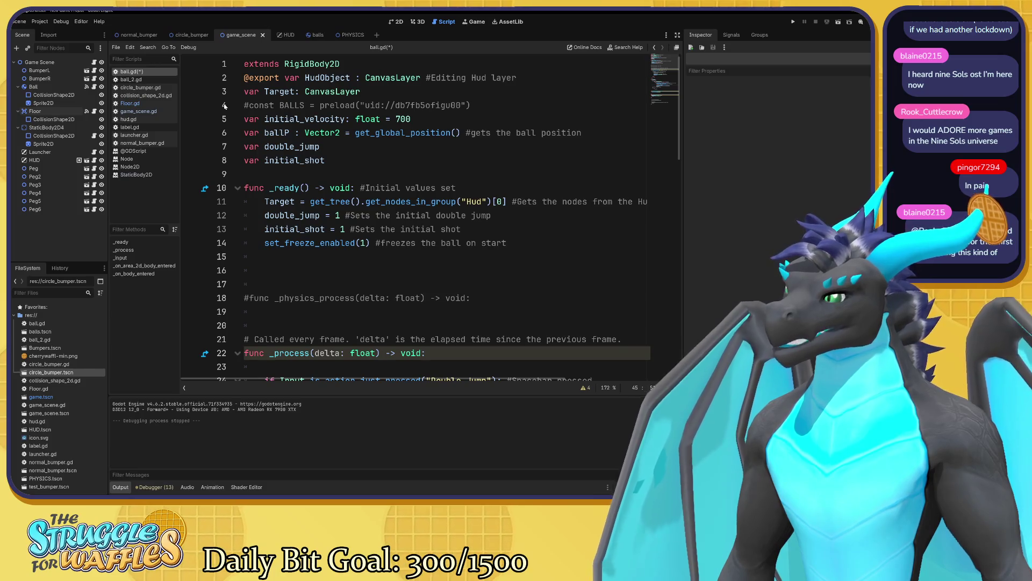
pyautogui.scroll(-1, 420, 215)
pyautogui.scroll(-8, 419, 215)
pyautogui.hscroll(3, 419, 215)
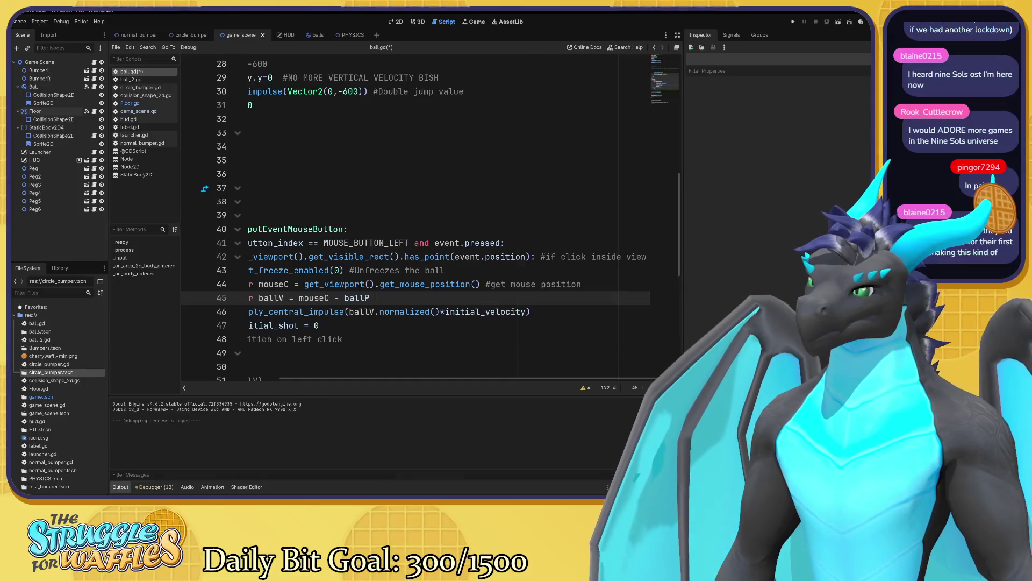
pyautogui.write('#')
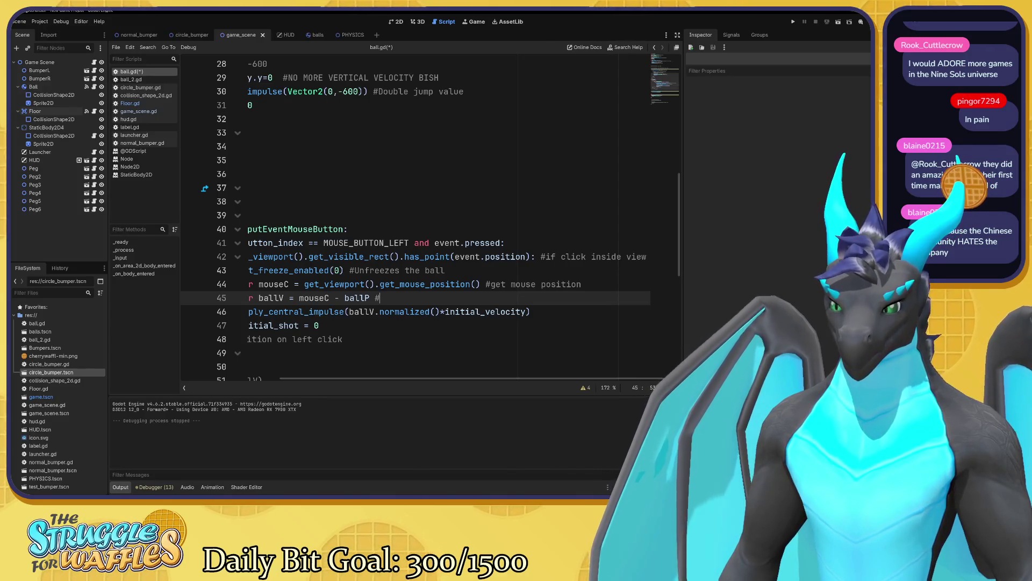
pyautogui.press('BackSpace')
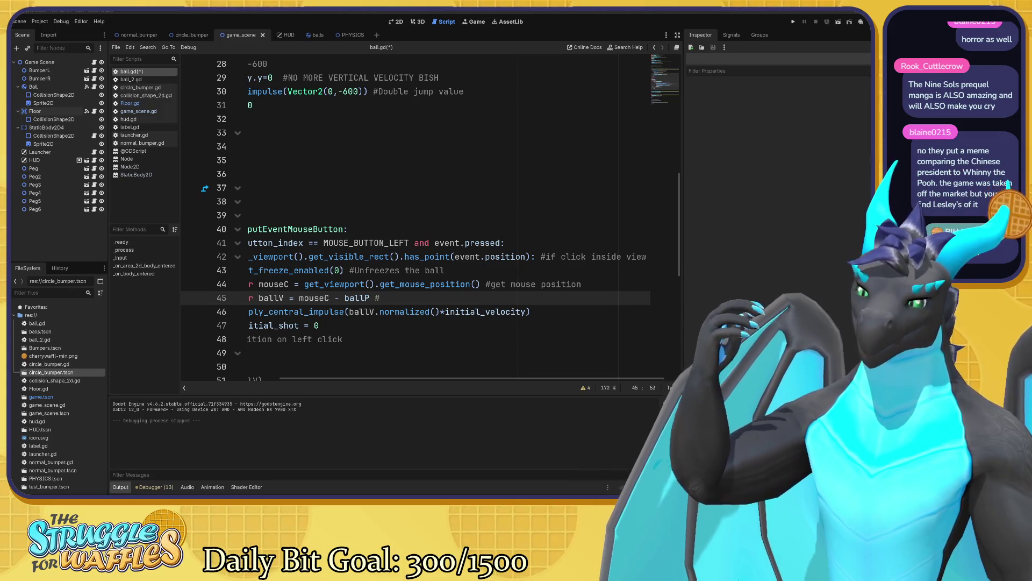
# - Comment line 45 with '#Compares the ball position to the mouse position'
pyautogui.press('Up')
pyautogui.press('Up')
pyautogui.press('Up')
pyautogui.press('Down')
pyautogui.press('Down')
pyautogui.press('Down')
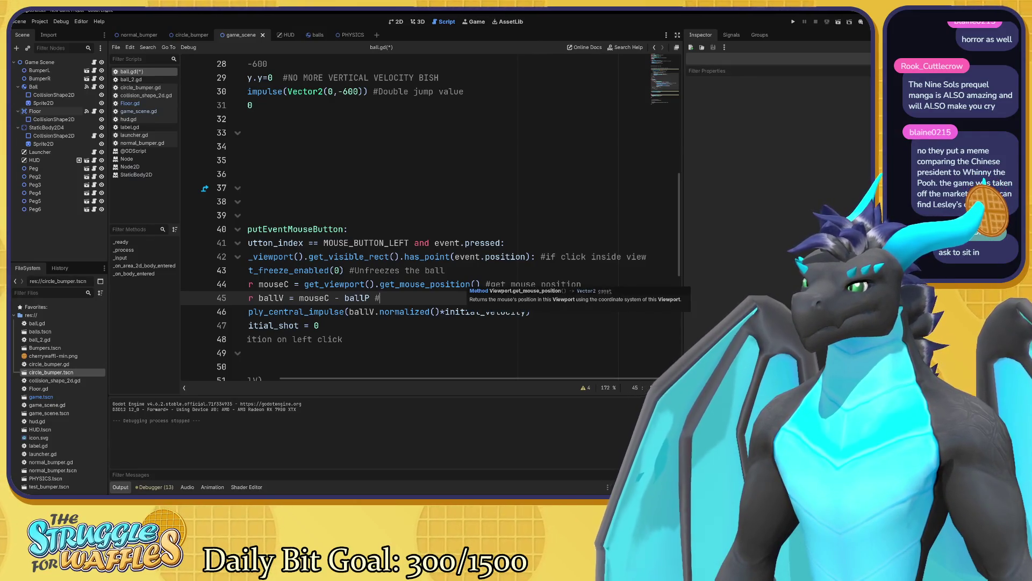
pyautogui.write('Get')
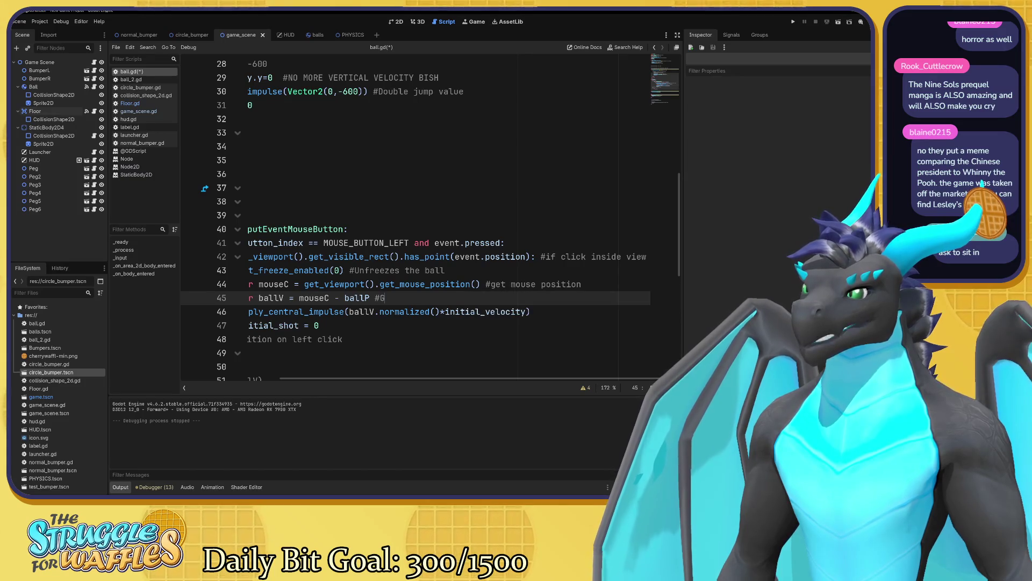
pyautogui.press('BackSpace')
pyautogui.press('BackSpace')
pyautogui.press('BackSpace')
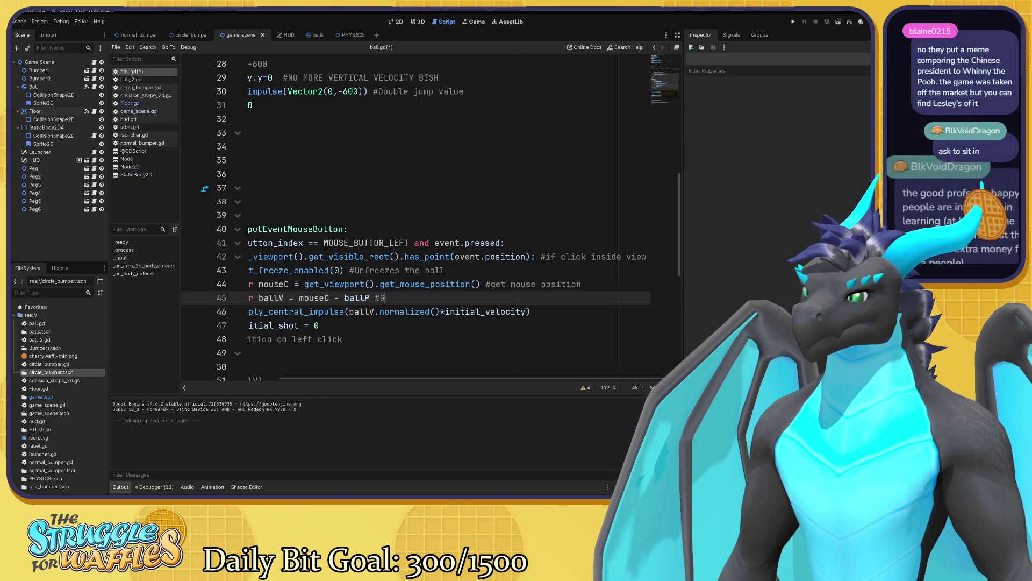
pyautogui.write('#Compares')
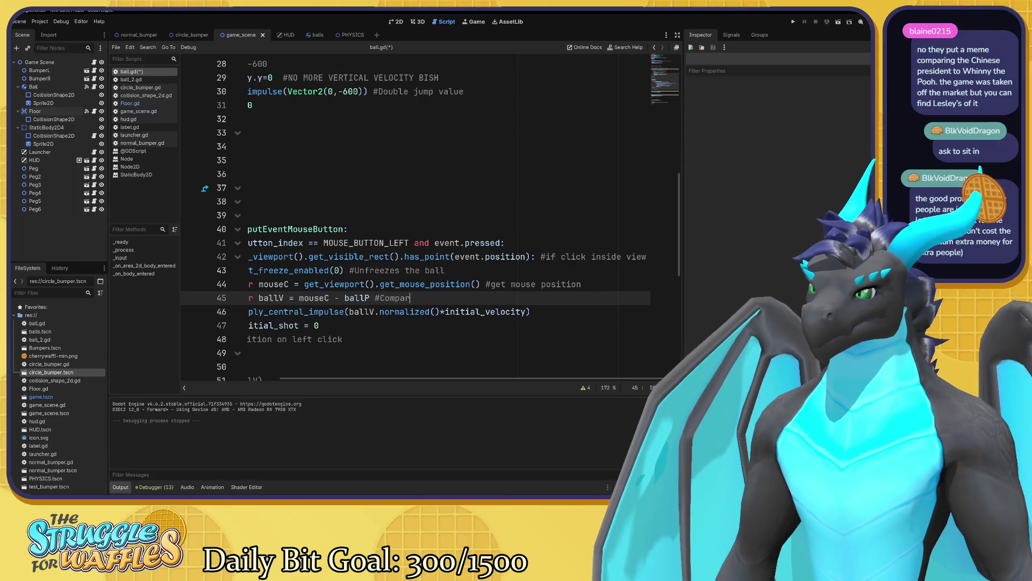
pyautogui.write(' th')
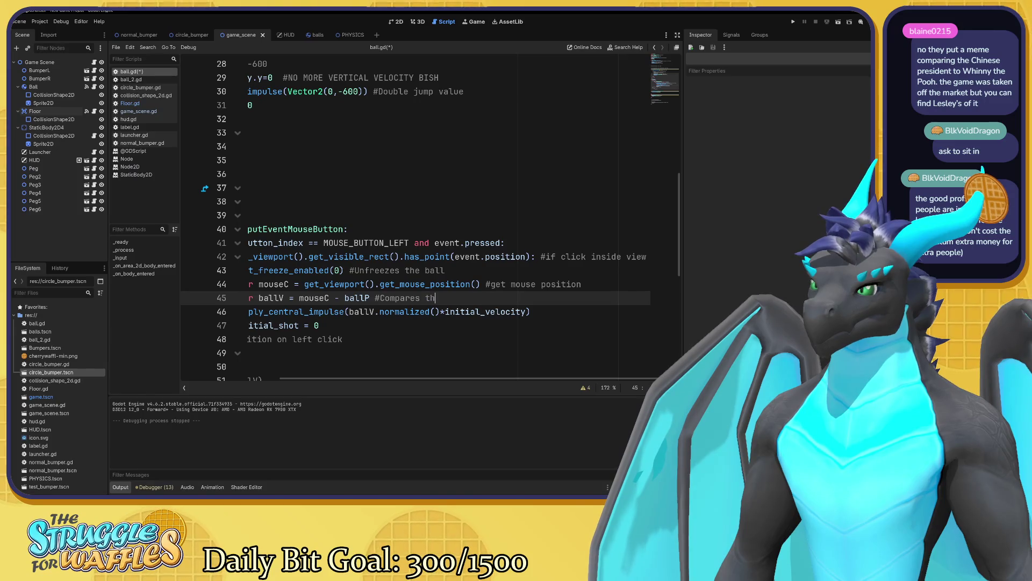
pyautogui.write('e ball position to ')
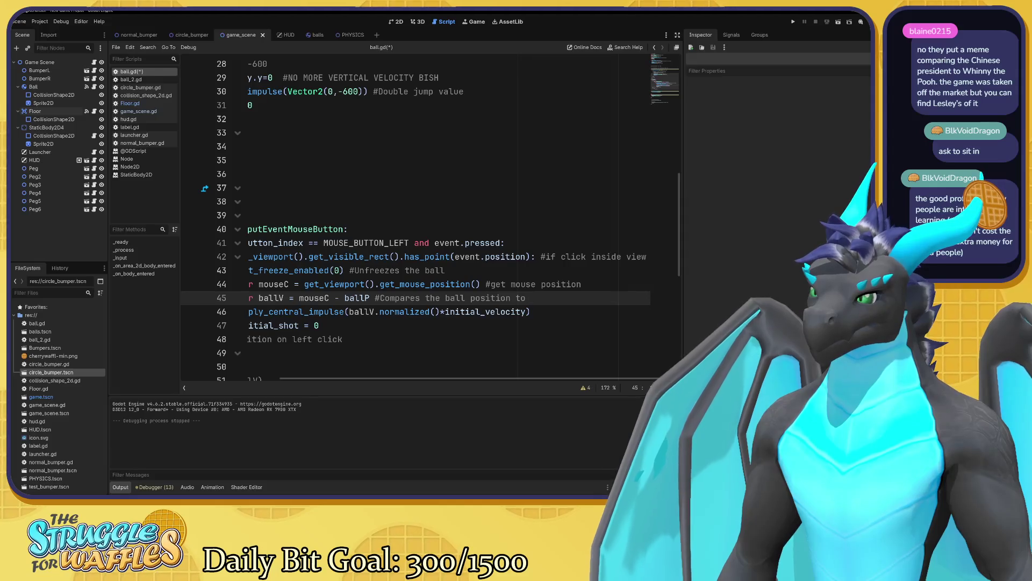
pyautogui.write('the ')
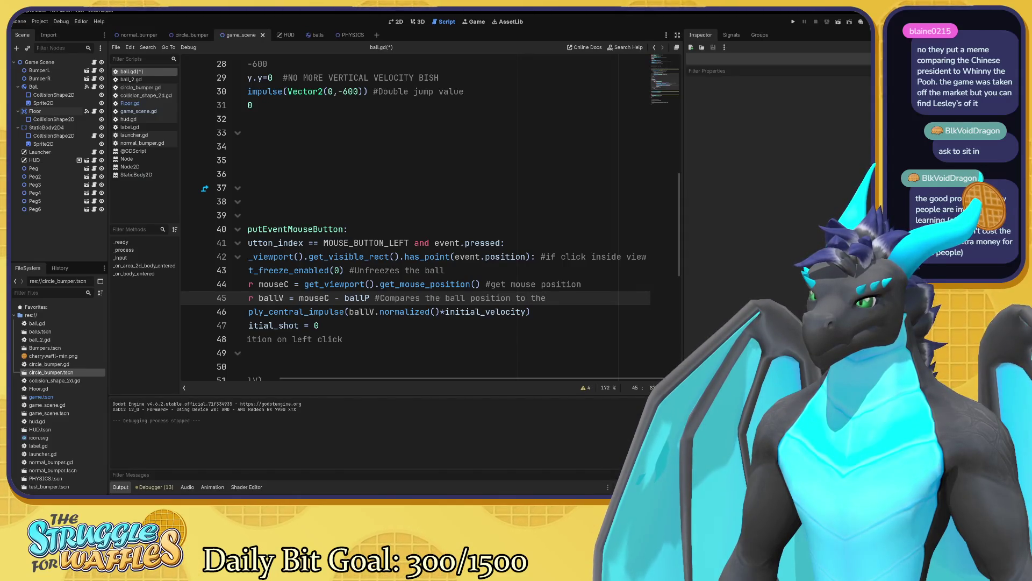
pyautogui.write('mouse position')
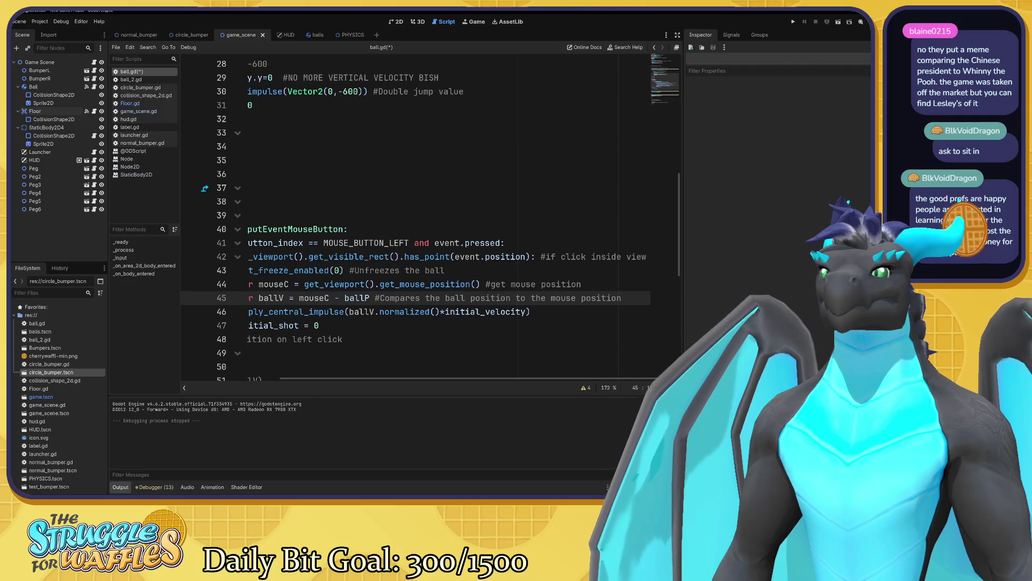
pyautogui.click(530, 311)
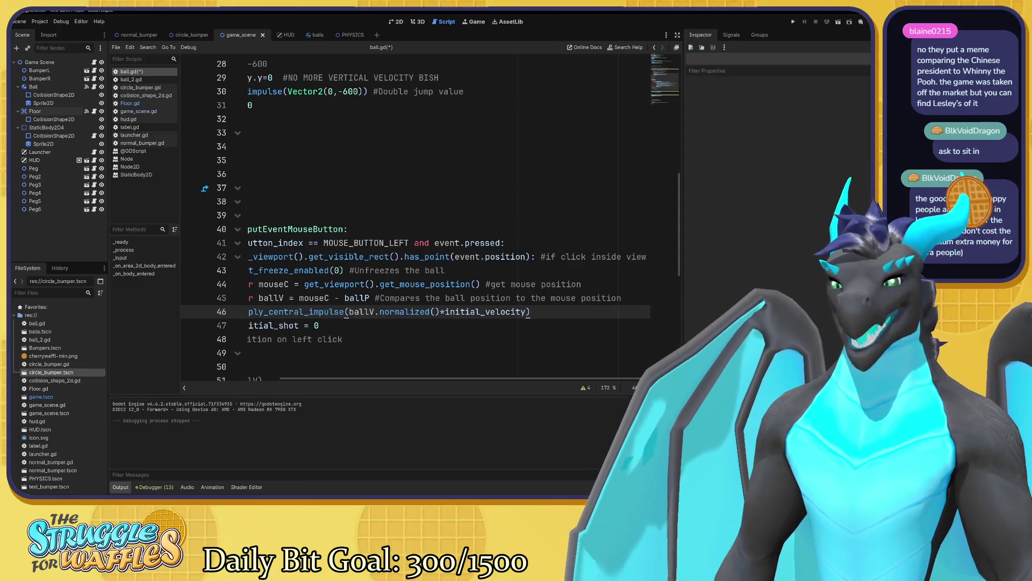
# - In ball.gd, add comments #Floorgang (line 54), #floor bounce (line 55) and #Peg hit (line 59)
pyautogui.scroll(-6, 431, 218)
pyautogui.hscroll(-5, 430, 215)
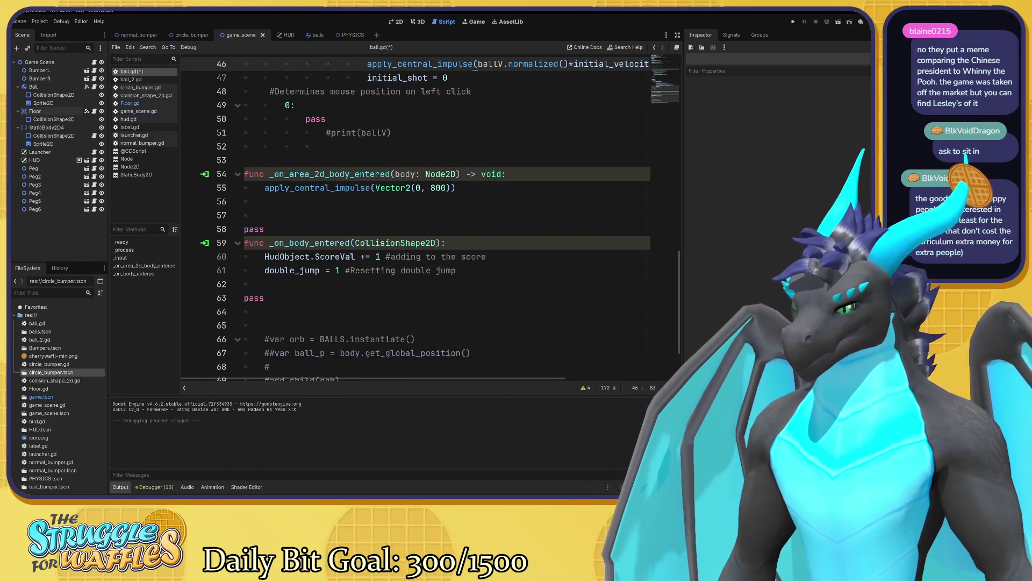
pyautogui.scroll(2, 430, 215)
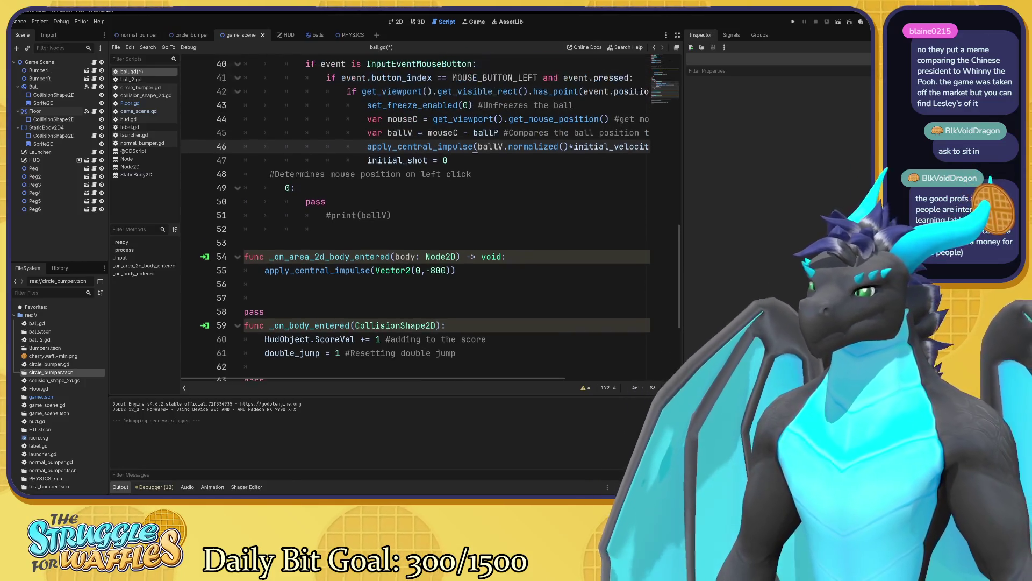
pyautogui.click(456, 270)
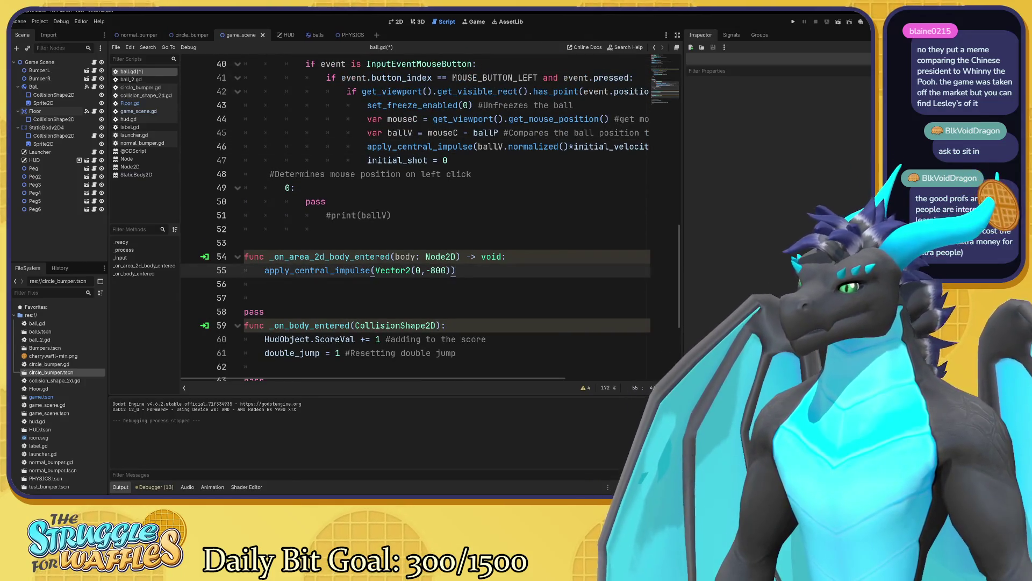
pyautogui.click(505, 256)
pyautogui.write('#')
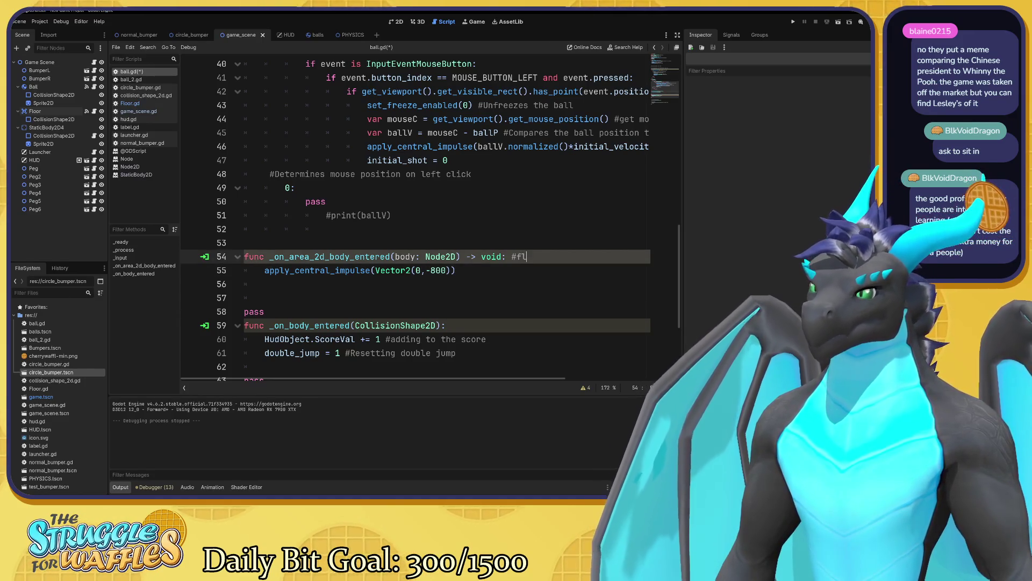
pyautogui.write('loo')
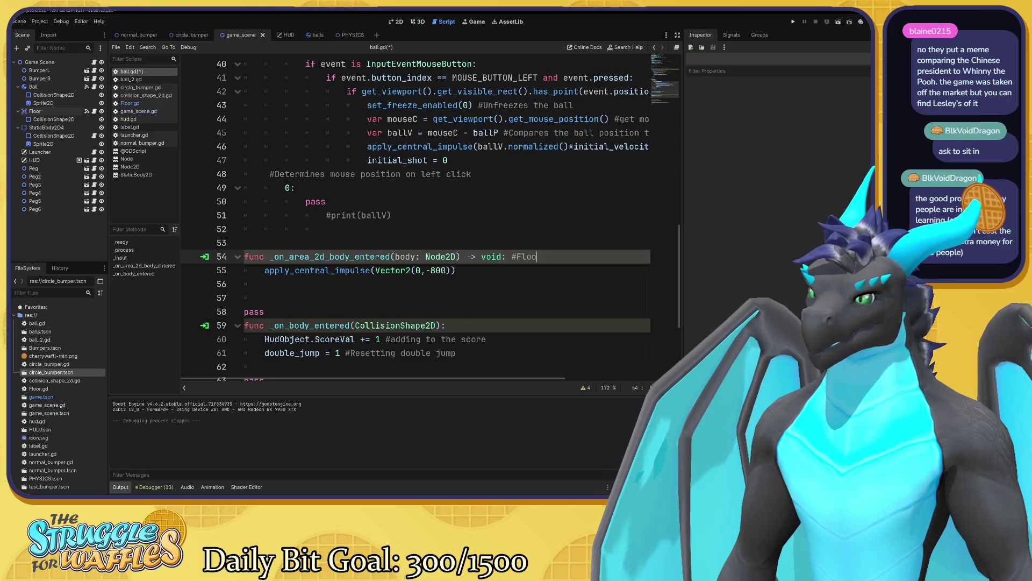
pyautogui.write('rgang')
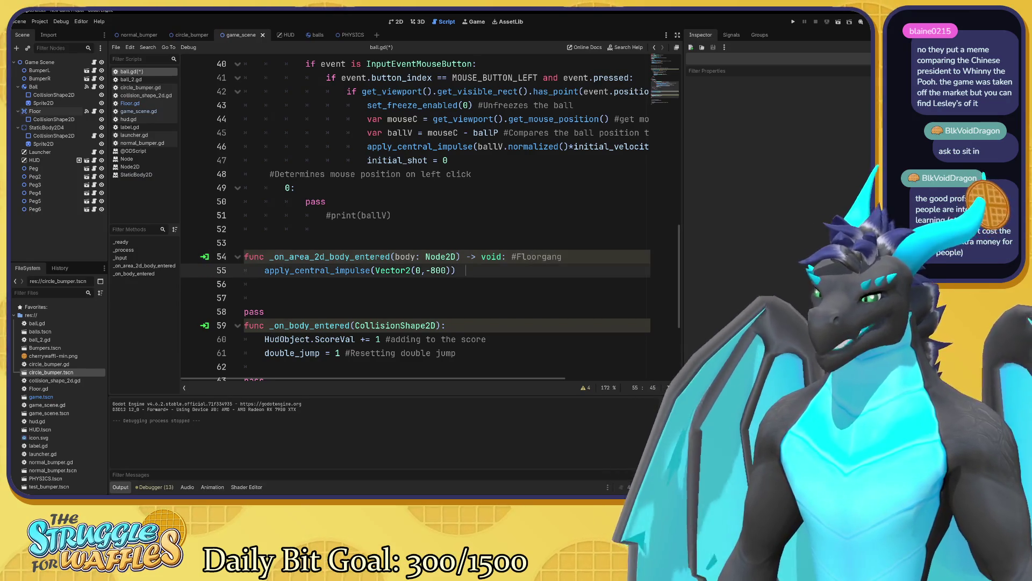
pyautogui.click(457, 270)
pyautogui.write('#')
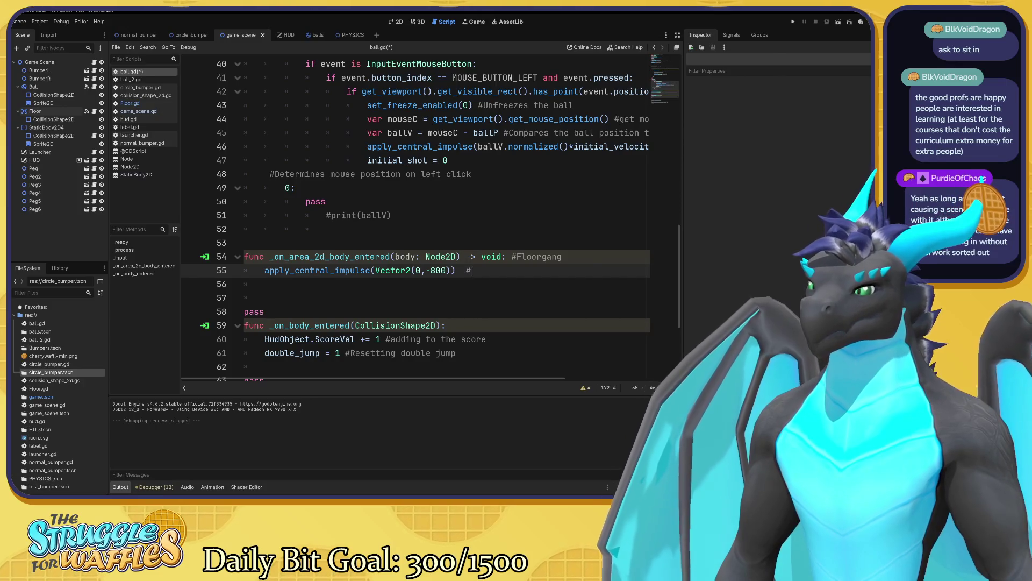
pyautogui.write('flo')
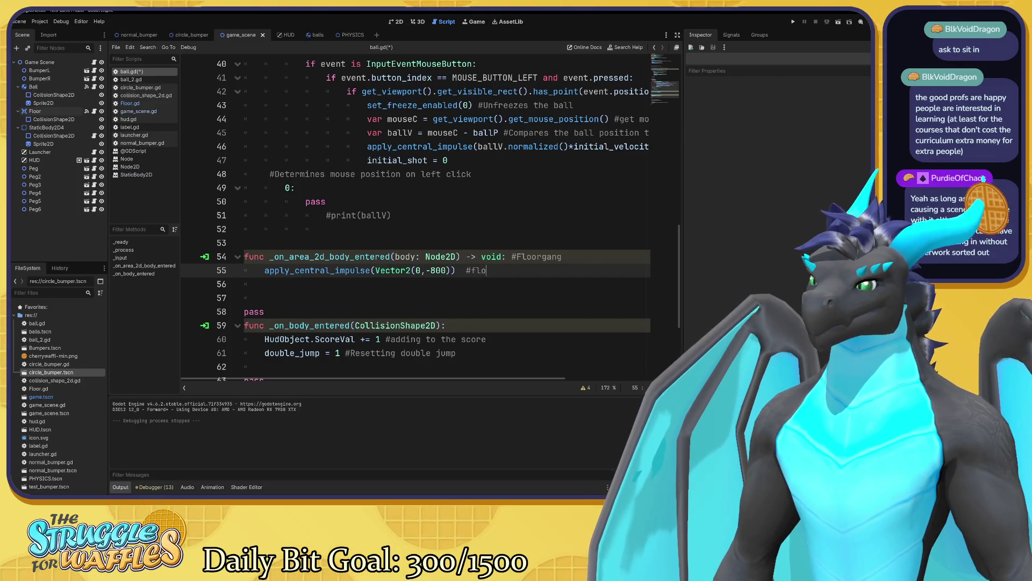
pyautogui.write('or bounce')
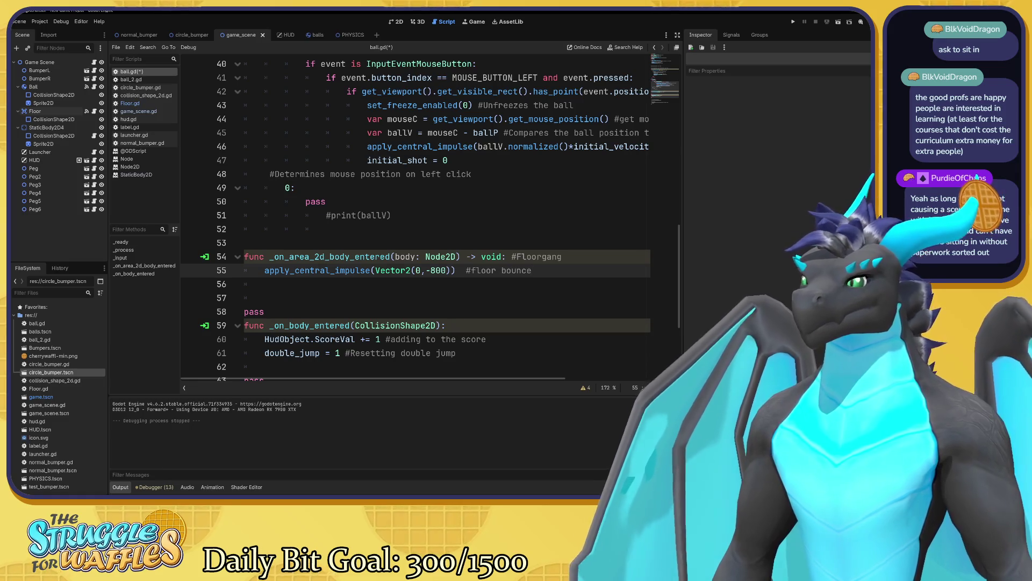
pyautogui.click(451, 325)
pyautogui.write('#Pe')
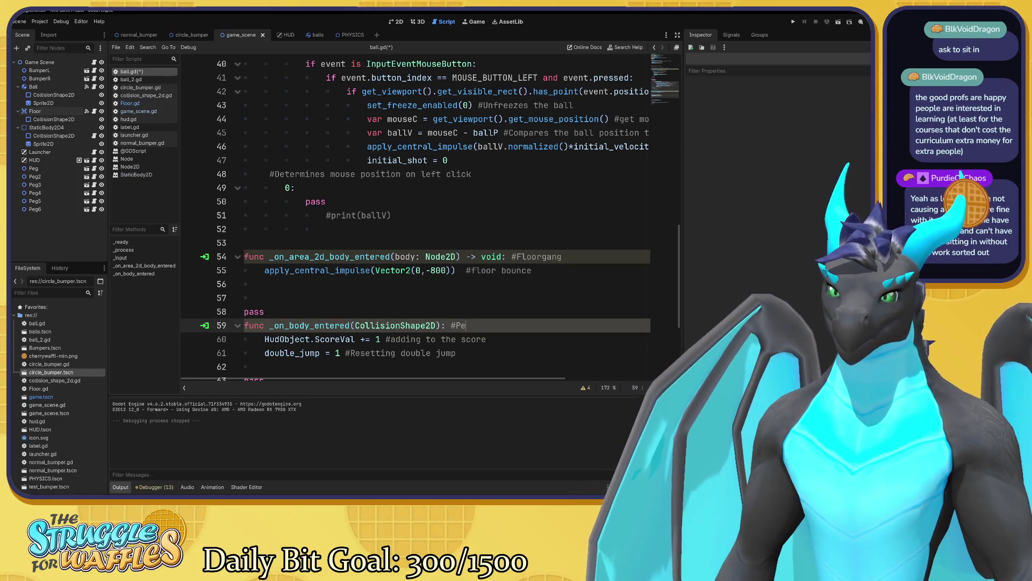
pyautogui.write('g hit')
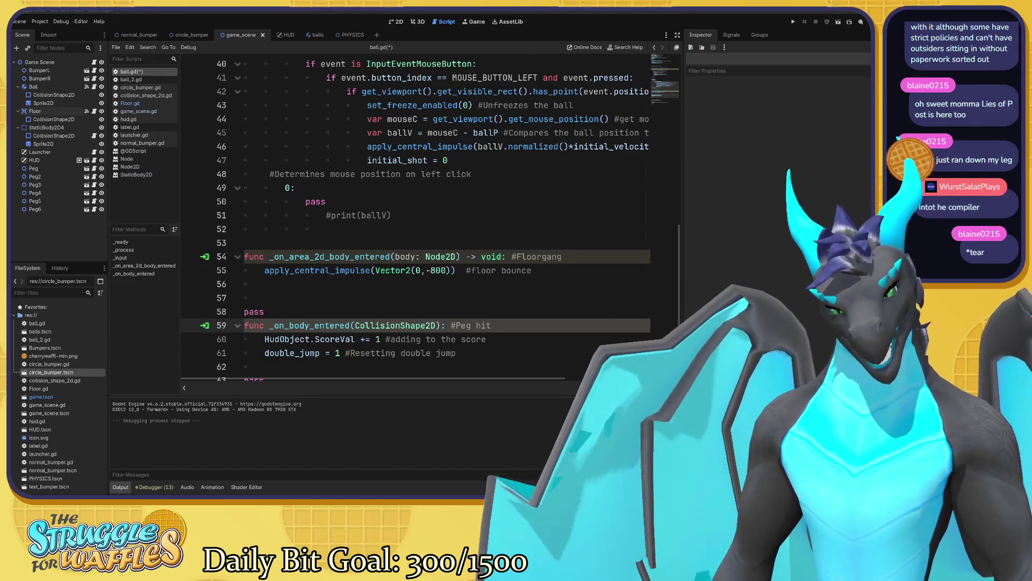
# - Move the misplaced mouse-position comment from line 48 onto line 42's viewport check
pyautogui.scroll(4, 420, 215)
pyautogui.scroll(4, 419, 216)
pyautogui.scroll(-5, 419, 215)
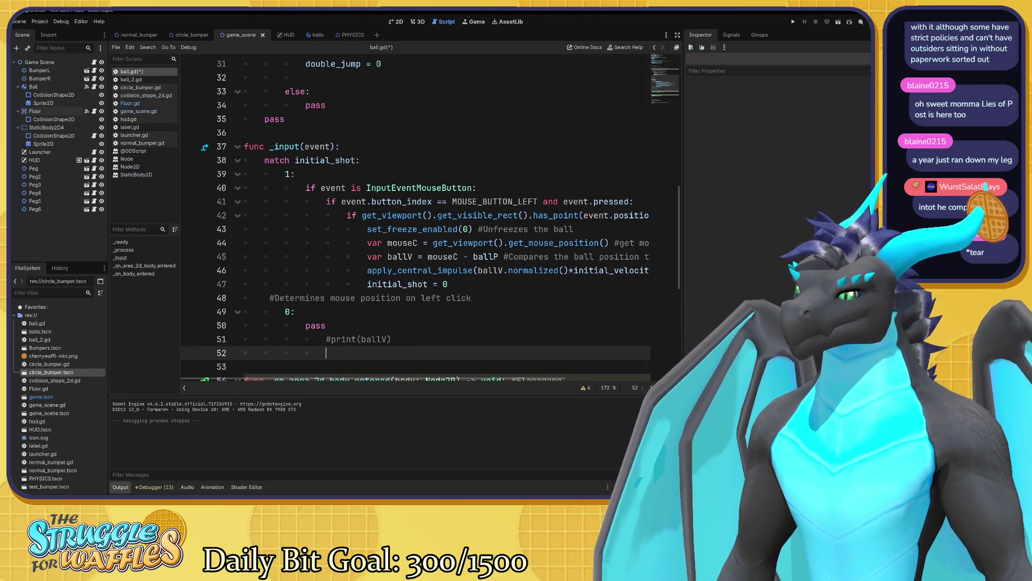
pyautogui.scroll(10, 419, 215)
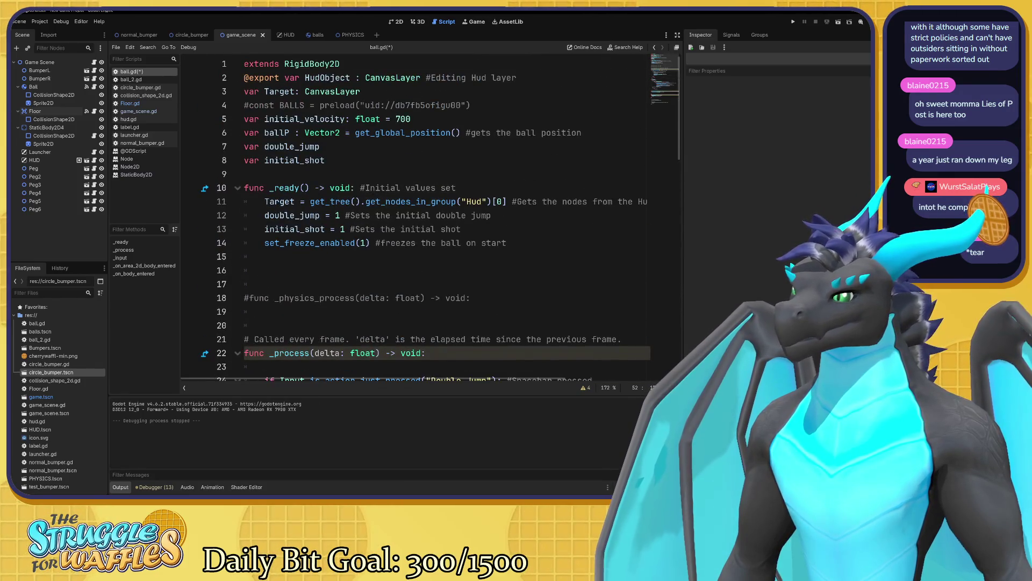
pyautogui.scroll(-12, 419, 215)
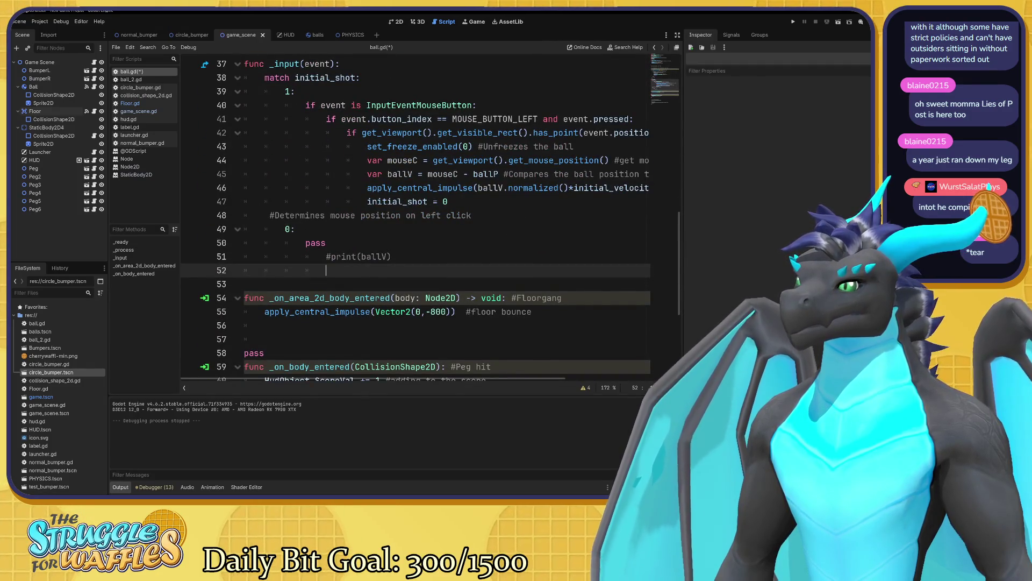
pyautogui.moveTo(478, 379)
pyautogui.mouseDown()
pyautogui.moveTo(594, 378)
pyautogui.moveTo(507, 378)
pyautogui.mouseUp()
pyautogui.hscroll(5, 457, 358)
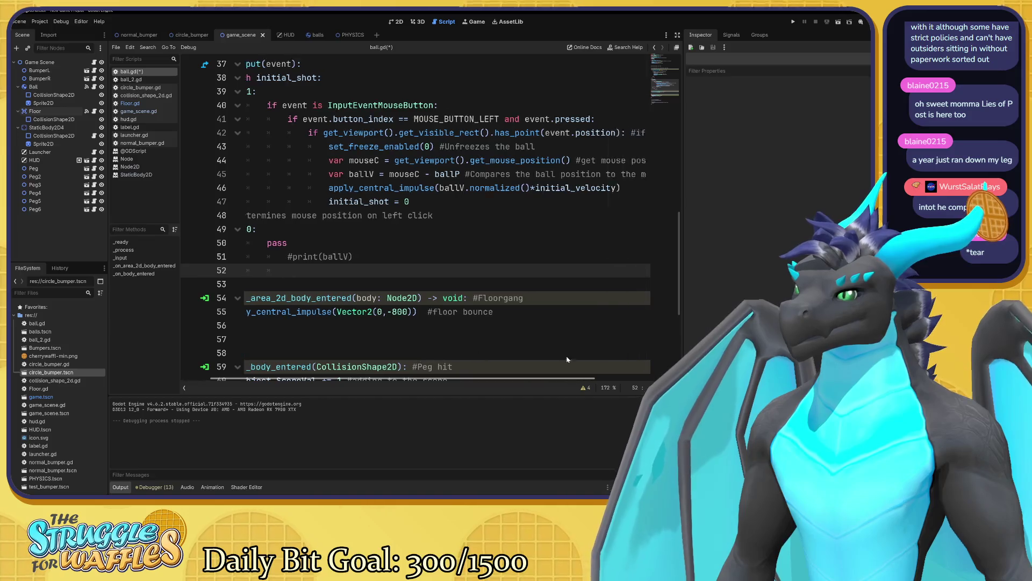
pyautogui.hscroll(-5, 548, 355)
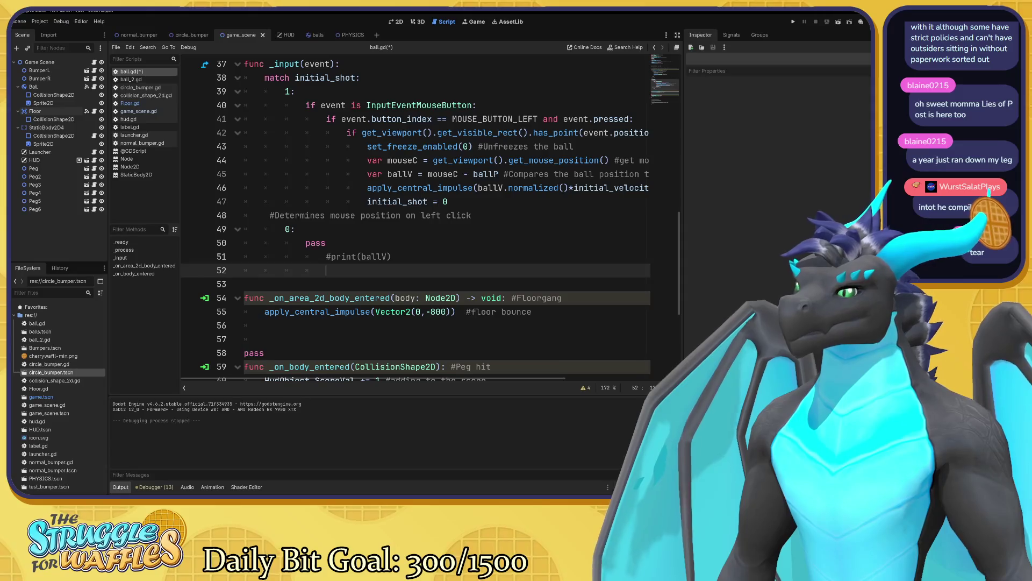
pyautogui.moveTo(472, 215); pyautogui.dragTo(275, 215)
pyautogui.hotkey('ctrl', 'c')
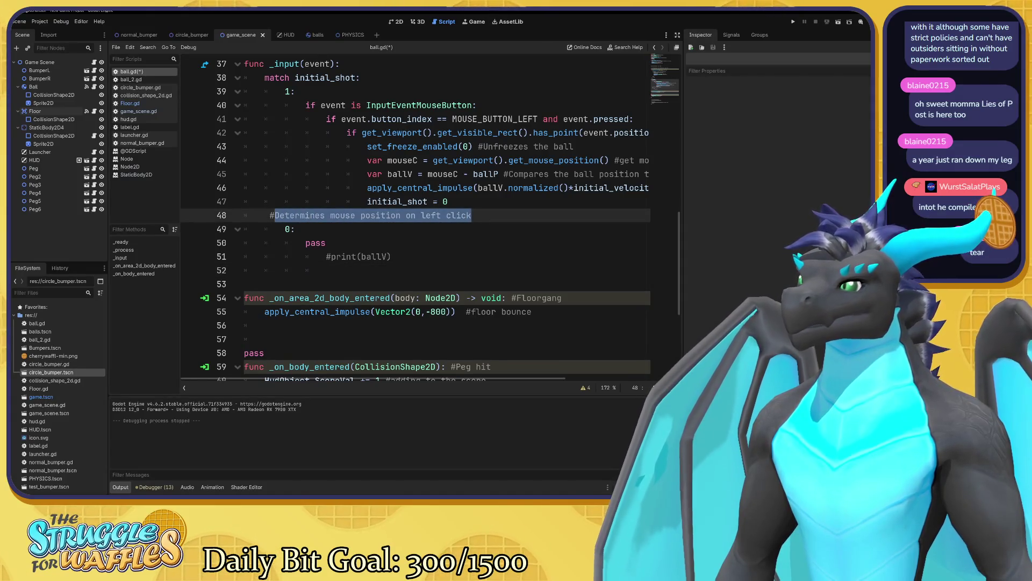
pyautogui.press('BackSpace')
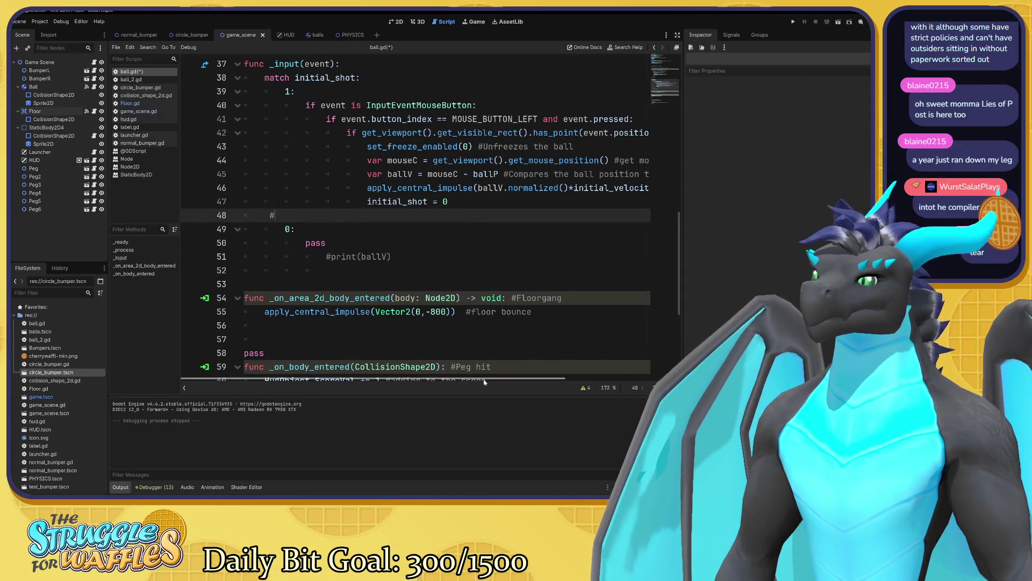
pyautogui.hscroll(4, 604, 361)
pyautogui.click(554, 132)
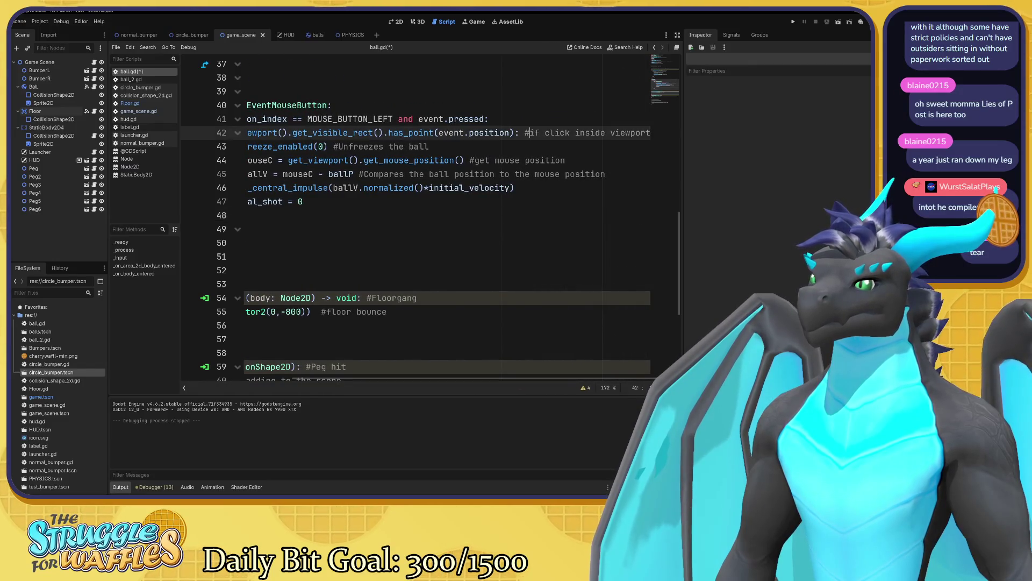
pyautogui.hotkey('ctrl', 'v')
# - Delete the leftover comment marker and the now-empty line 48
pyautogui.hscroll(4, 643, 365)
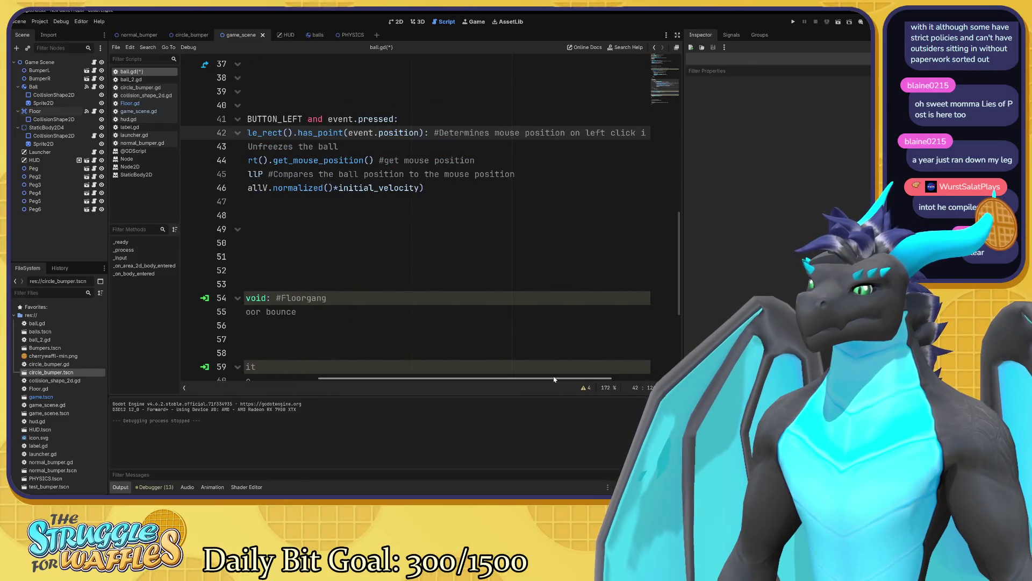
pyautogui.hscroll(-8, 643, 365)
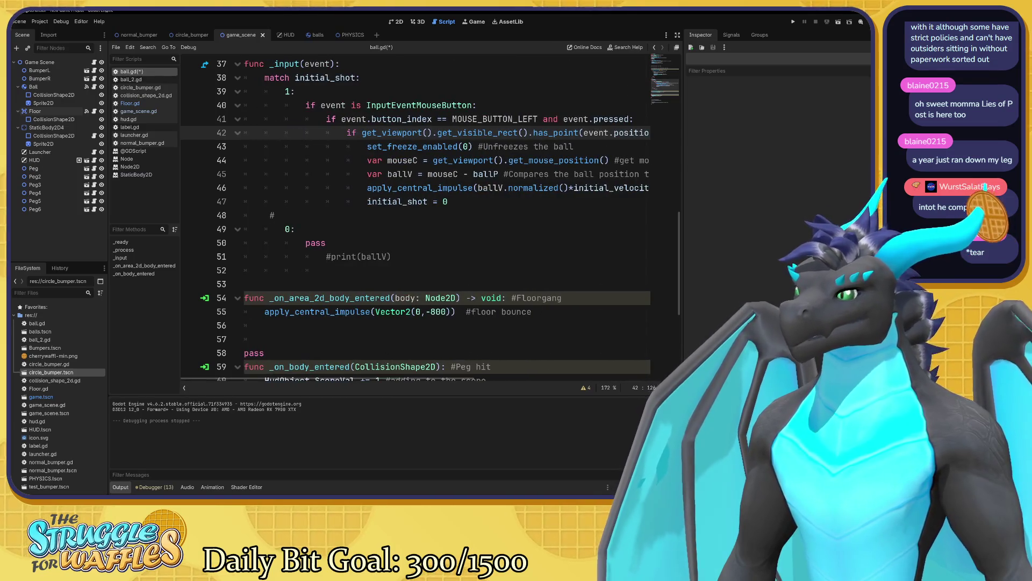
pyautogui.moveTo(276, 215); pyautogui.dragTo(244, 215)
pyautogui.press('BackSpace')
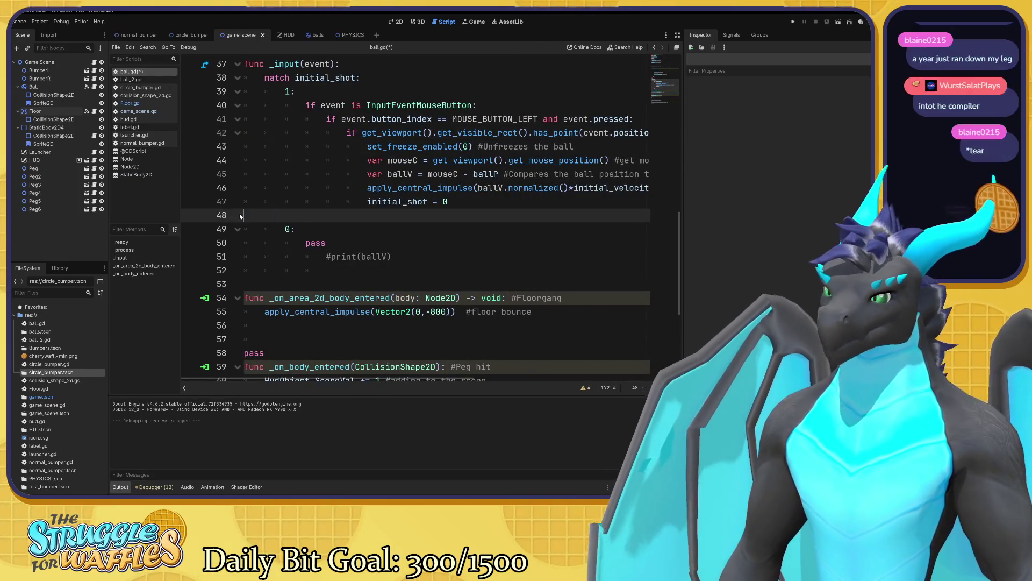
pyautogui.press('BackSpace')
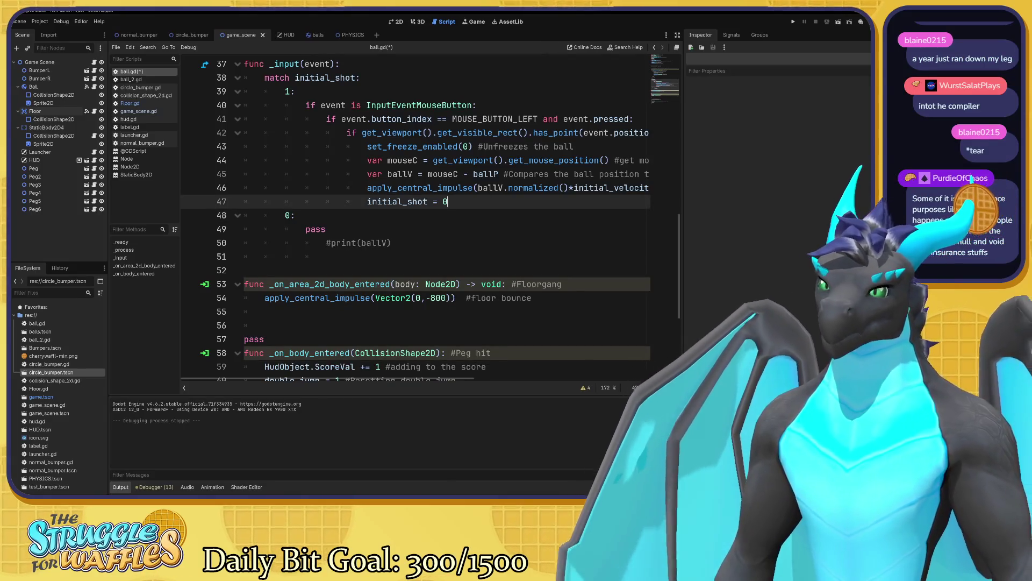
# - Save ball.gd and open Floor.gd from the script list
pyautogui.scroll(1, 430, 217)
pyautogui.scroll(10, 426, 218)
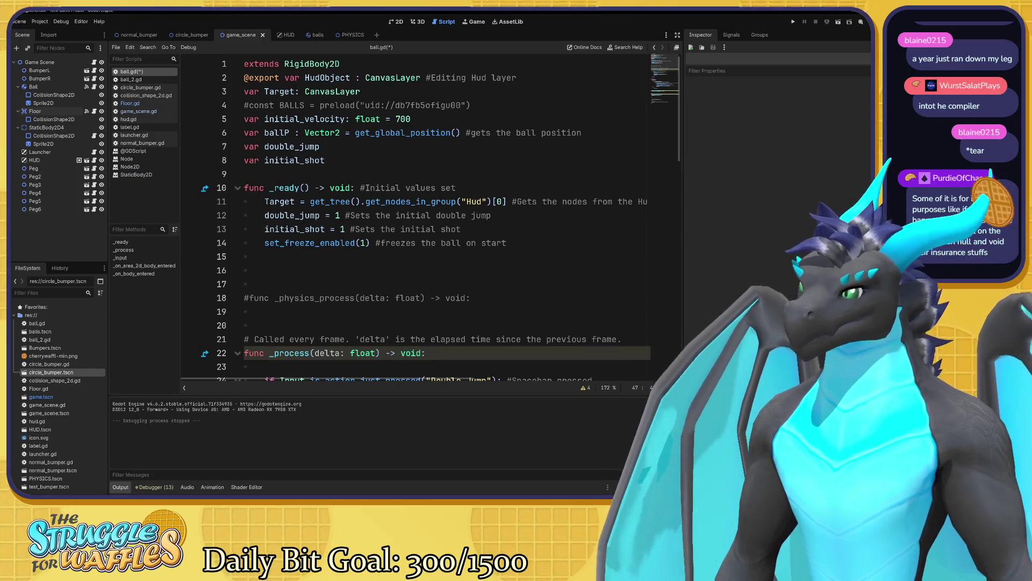
pyautogui.hotkey('ctrl', 's')
pyautogui.click(381, 188)
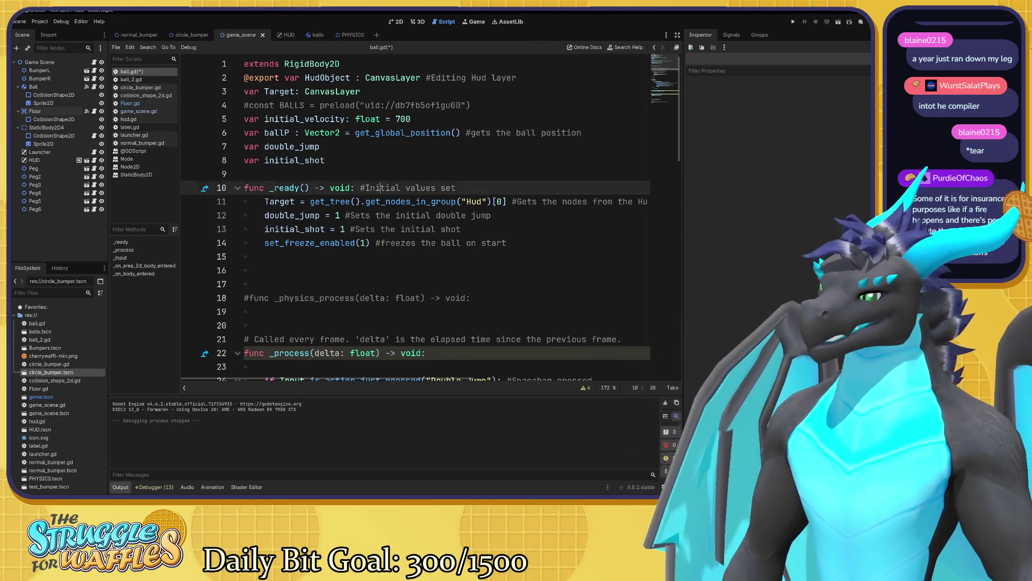
pyautogui.click(176, 103)
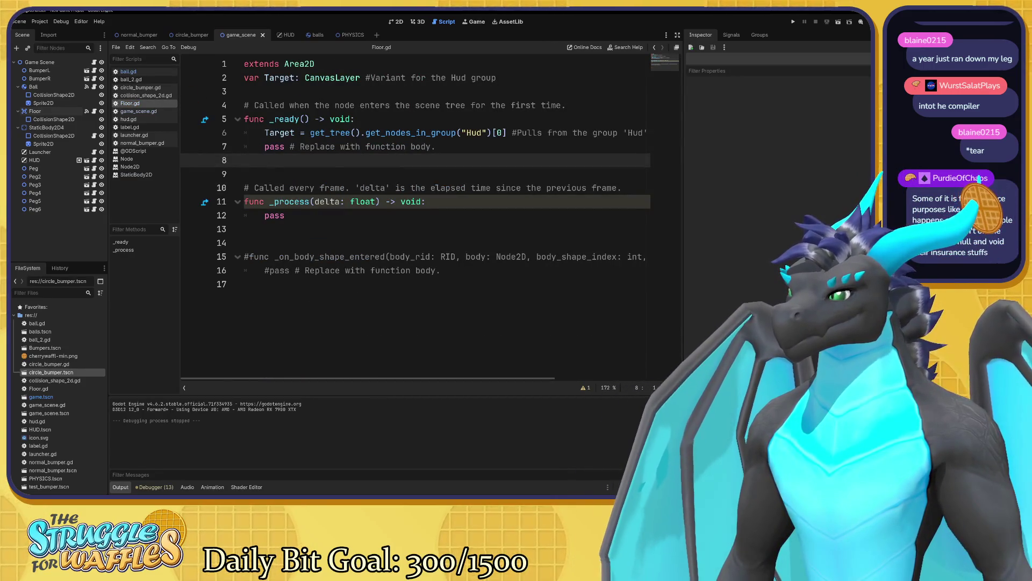
# - Select Floor, switch to game_scene's 2D view, and search Add Child Node ('coll', 'mov') without adding
pyautogui.click(45, 112)
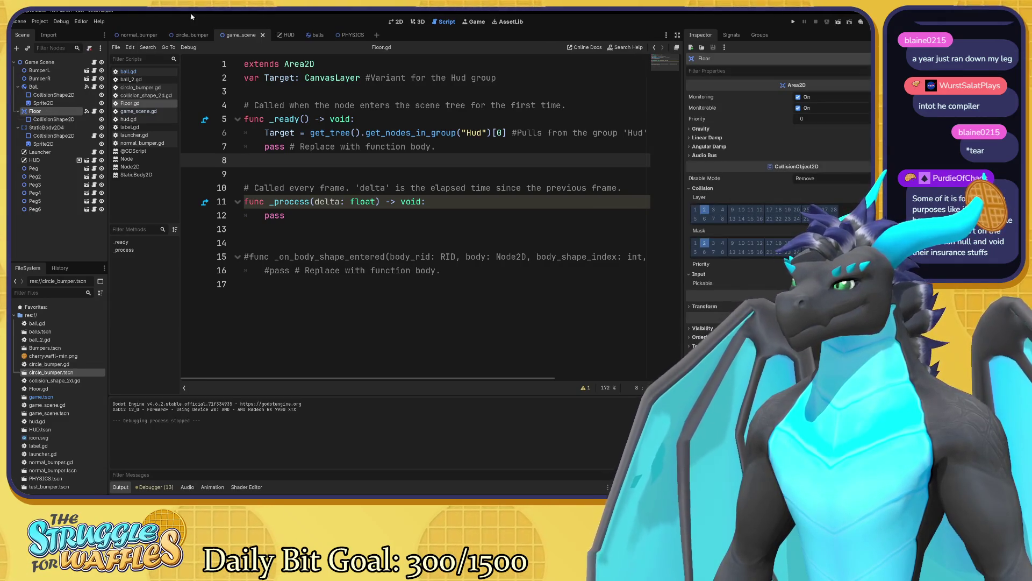
pyautogui.click(396, 21)
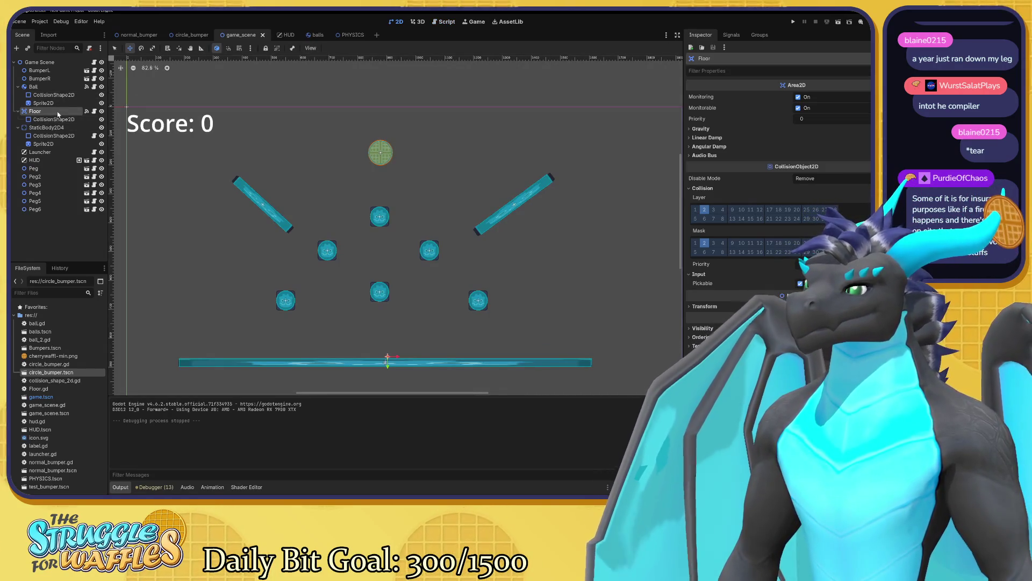
pyautogui.hotkey('ctrl', 'a')
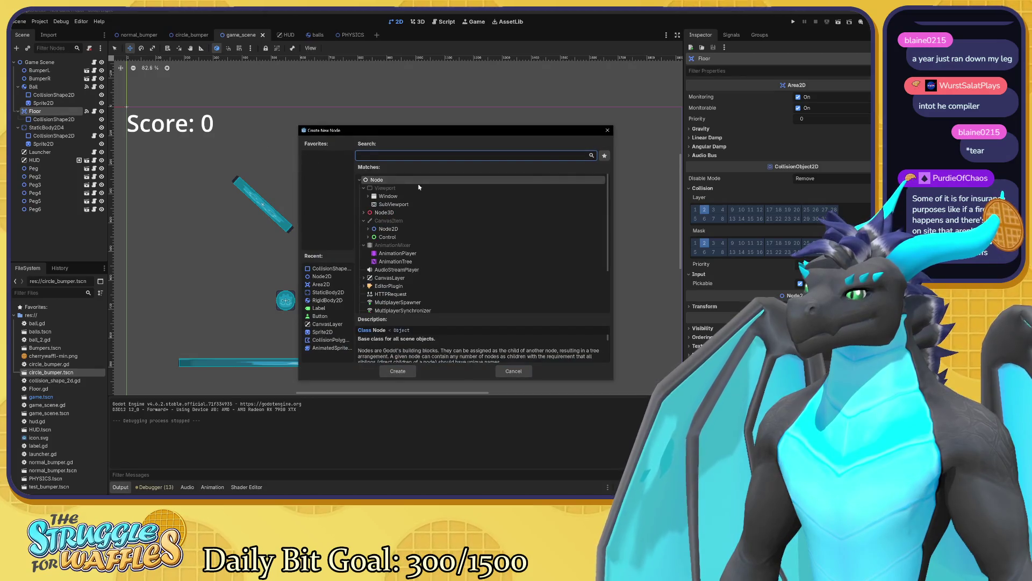
pyautogui.write('coll')
pyautogui.press('Return')
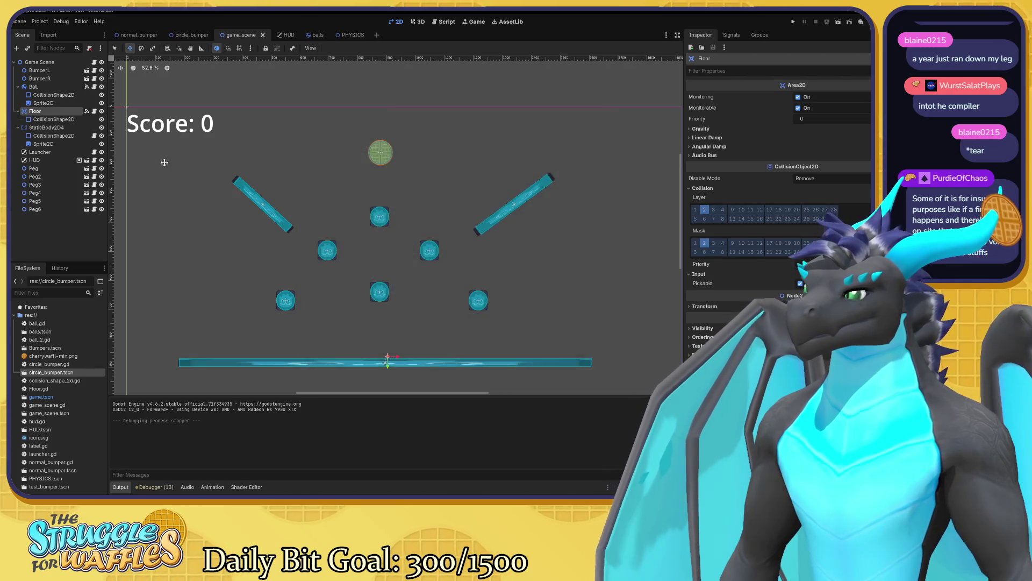
pyautogui.hotkey('ctrl', 'a')
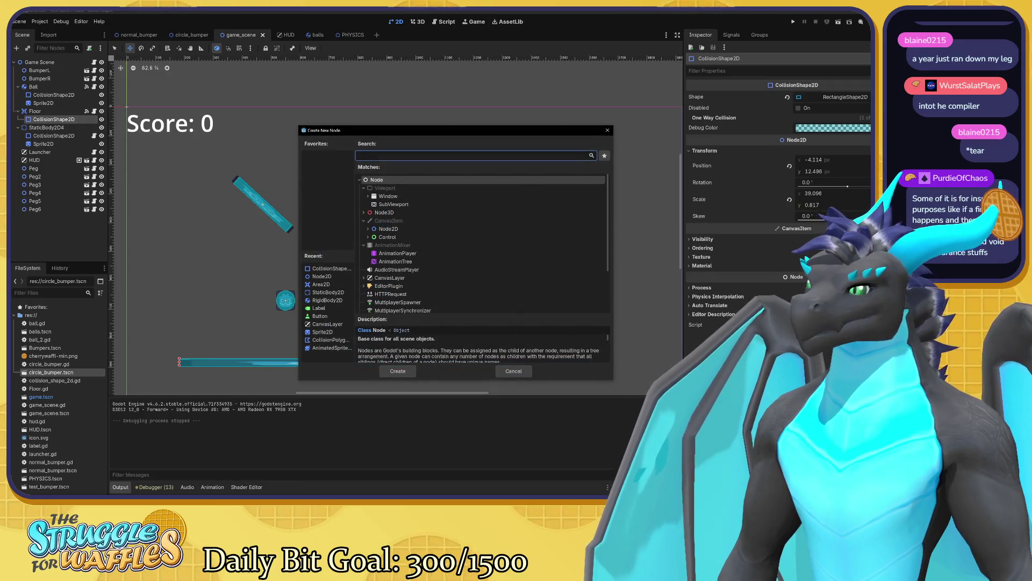
pyautogui.write('mov')
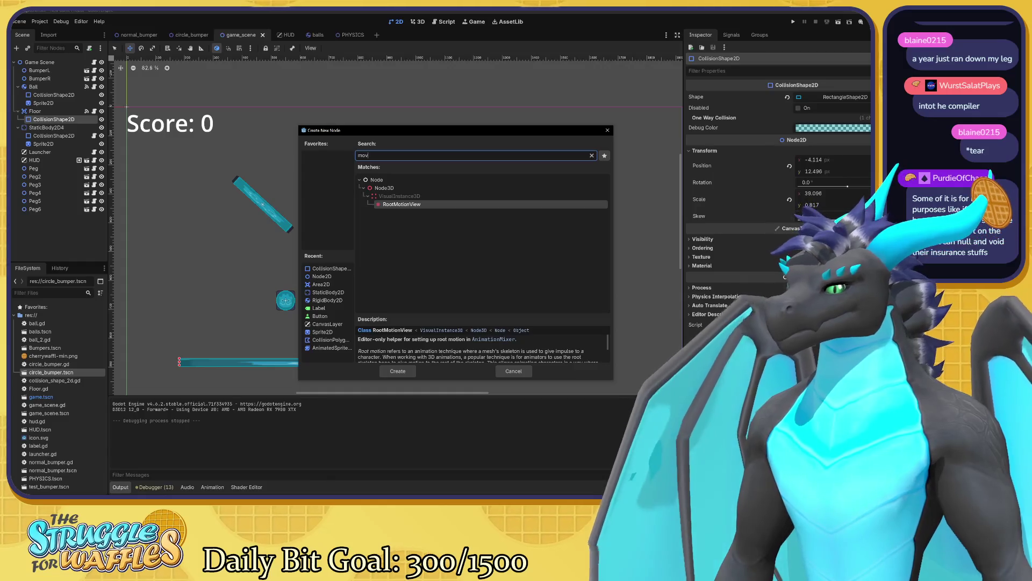
pyautogui.press('BackSpace')
pyautogui.press('BackSpace')
pyautogui.press('BackSpace')
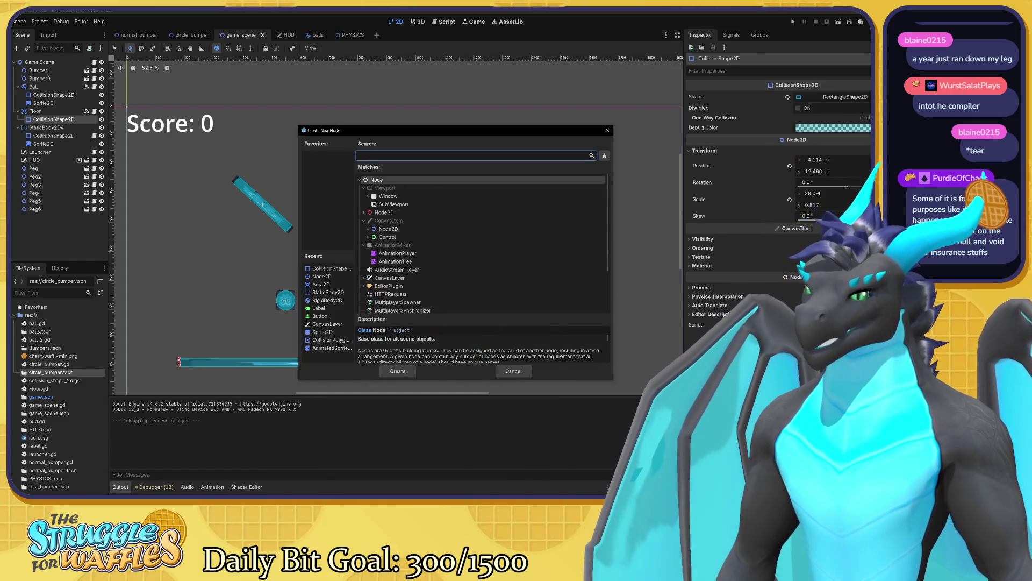
pyautogui.click(511, 376)
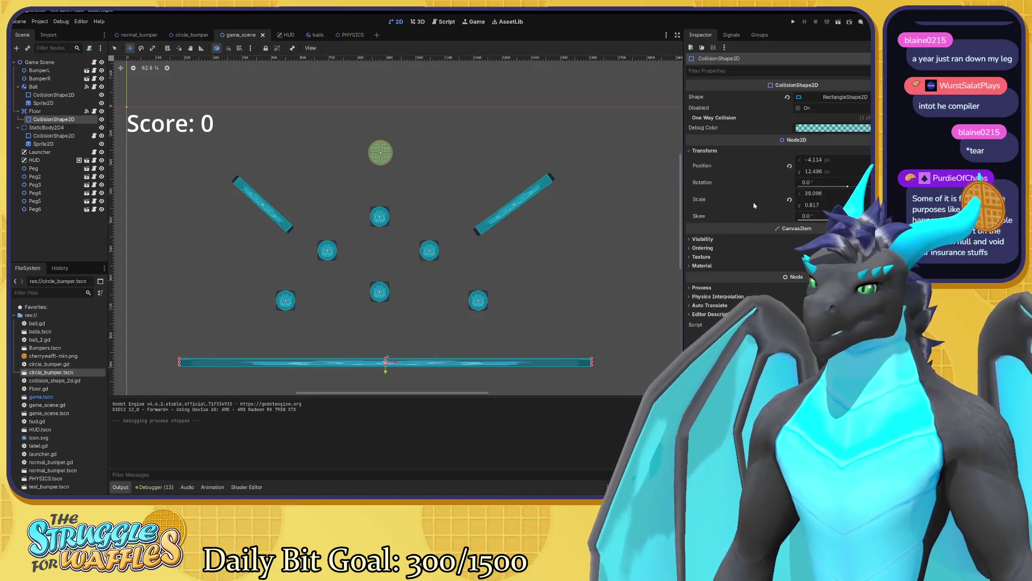
pyautogui.moveTo(754, 206)
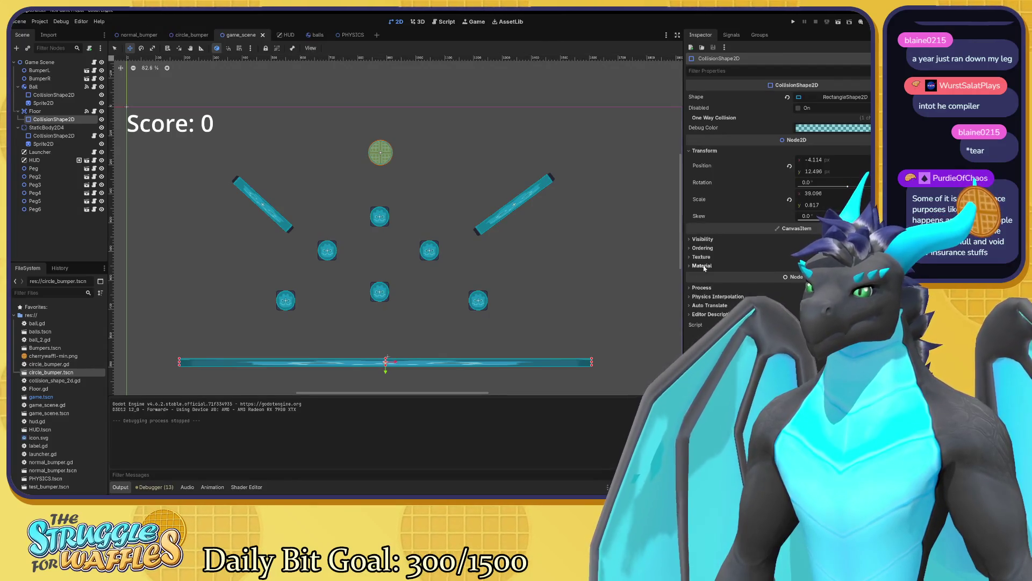
pyautogui.moveTo(758, 161)
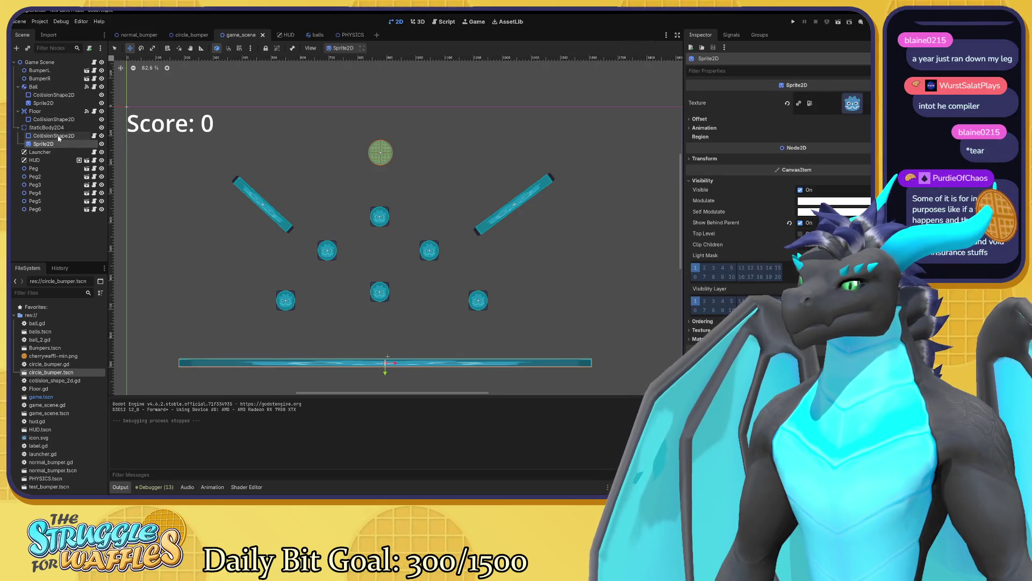
pyautogui.click(59, 136)
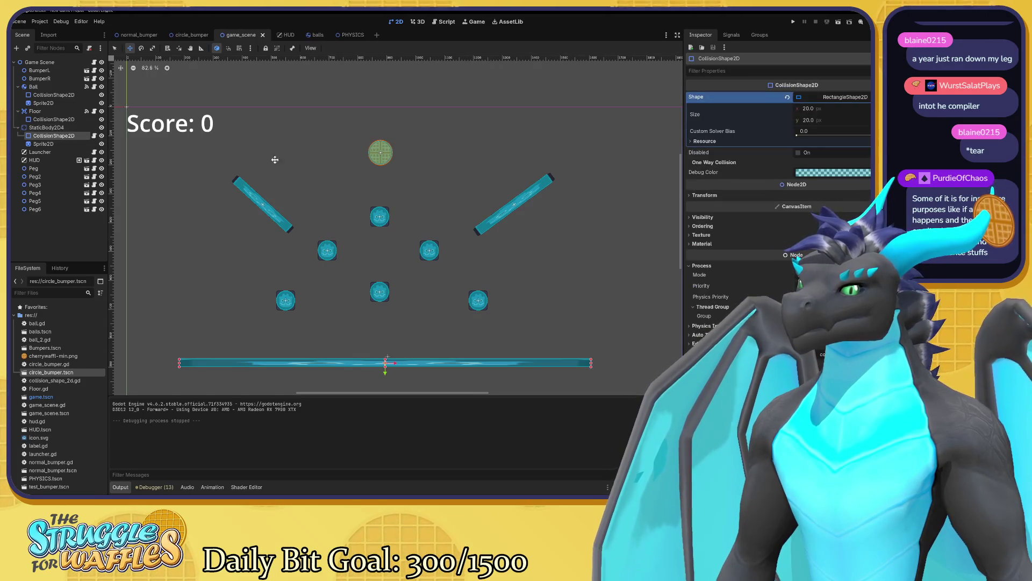
pyautogui.click(690, 197)
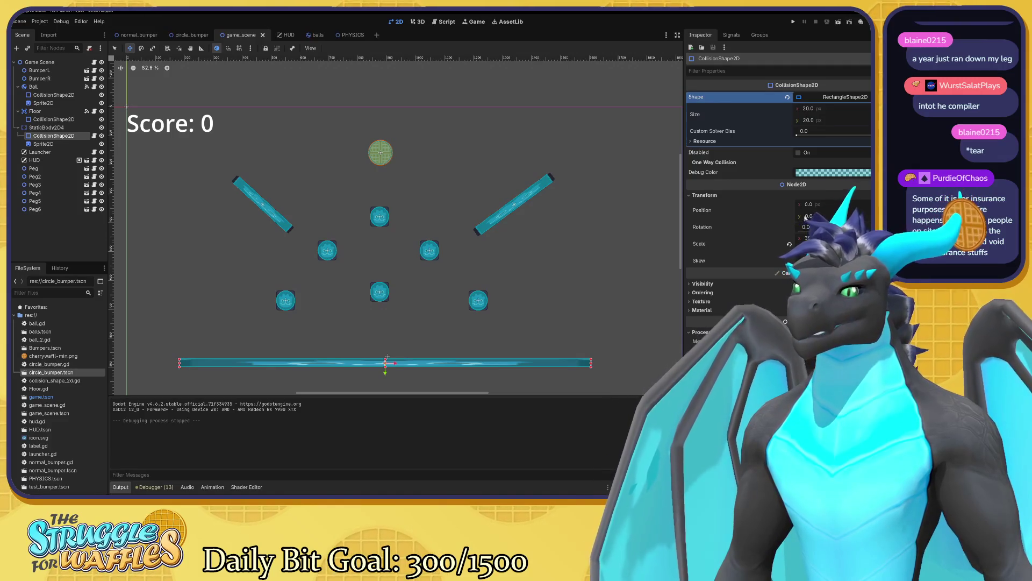
pyautogui.moveTo(809, 204); pyautogui.dragTo(807, 204)
pyautogui.press('Right')
pyautogui.press('Right')
pyautogui.press('Right')
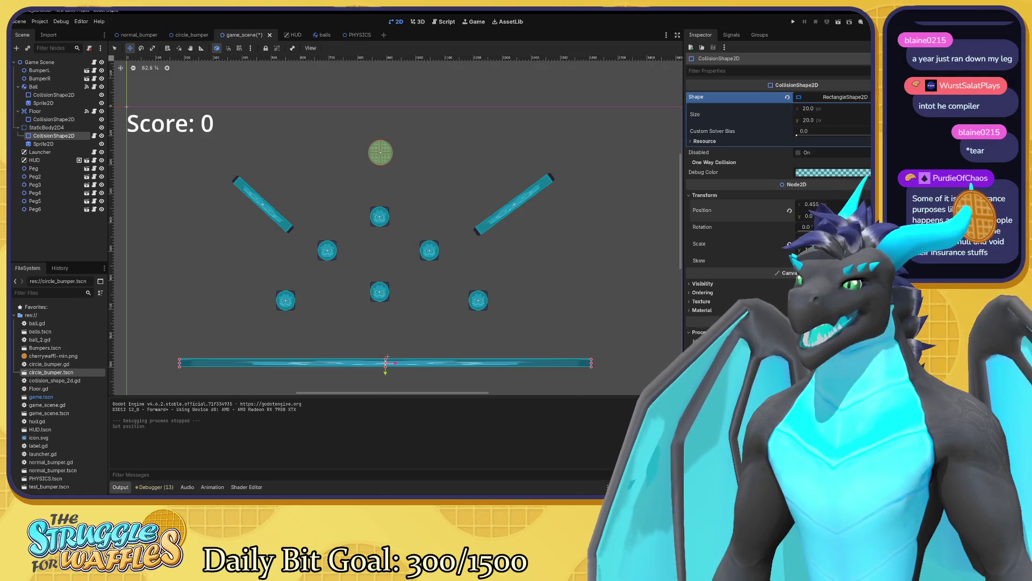
pyautogui.hotkey('ctrl', 'z')
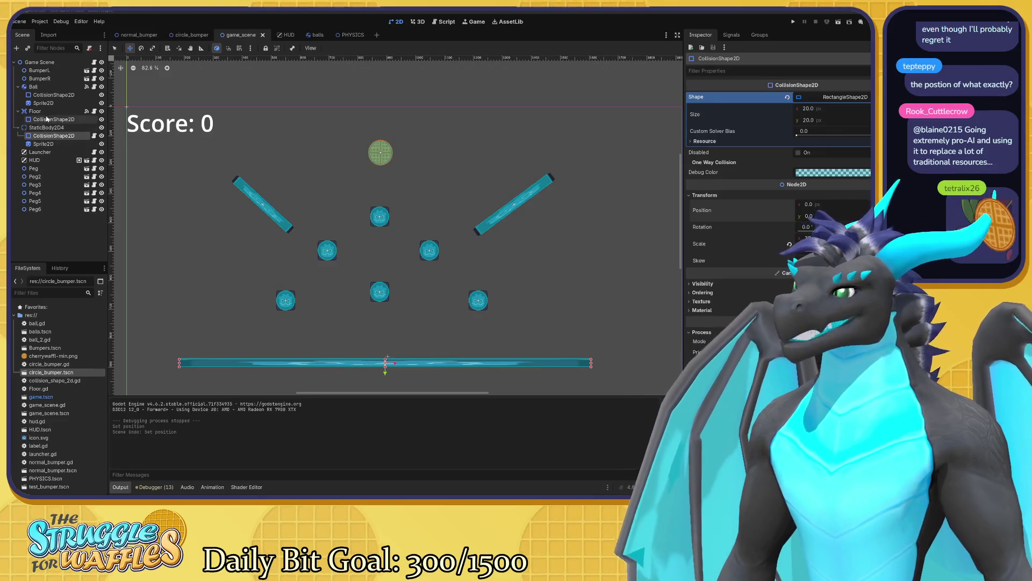
pyautogui.click(43, 144)
pyautogui.keyDown('shift'); pyautogui.click(35, 111); pyautogui.keyUp('shift')
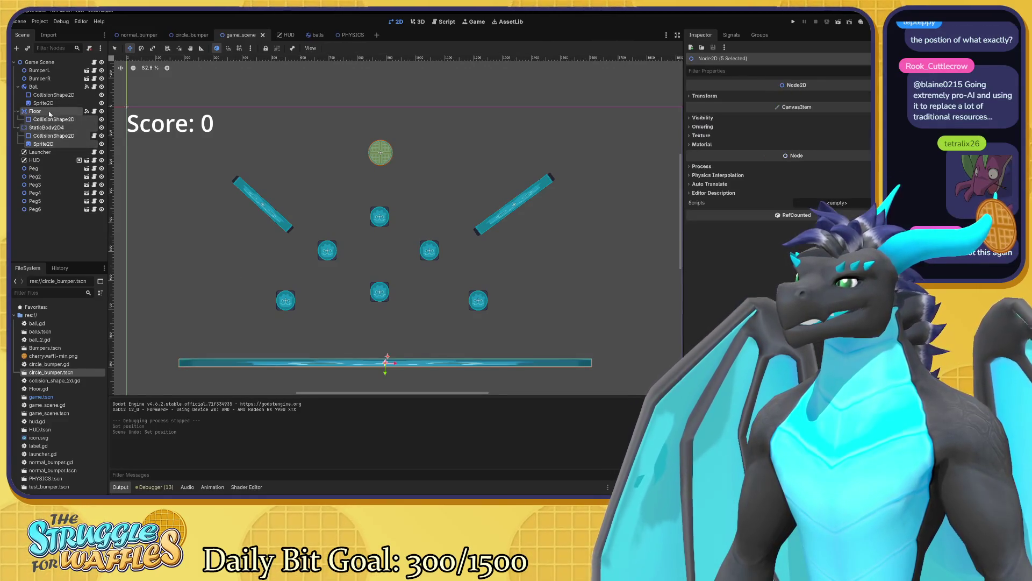
pyautogui.moveTo(386, 363)
pyautogui.mouseDown()
pyautogui.moveTo(412, 363)
pyautogui.moveTo(343, 361)
pyautogui.moveTo(484, 357)
pyautogui.moveTo(273, 358)
pyautogui.moveTo(546, 364)
pyautogui.moveTo(457, 371)
pyautogui.mouseUp()
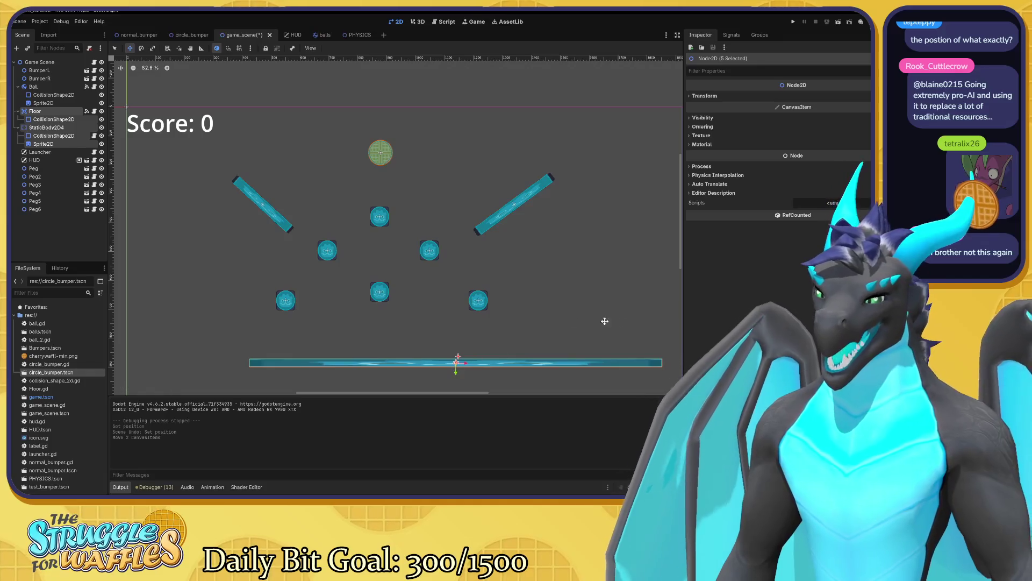
pyautogui.hotkey('ctrl', 'z')
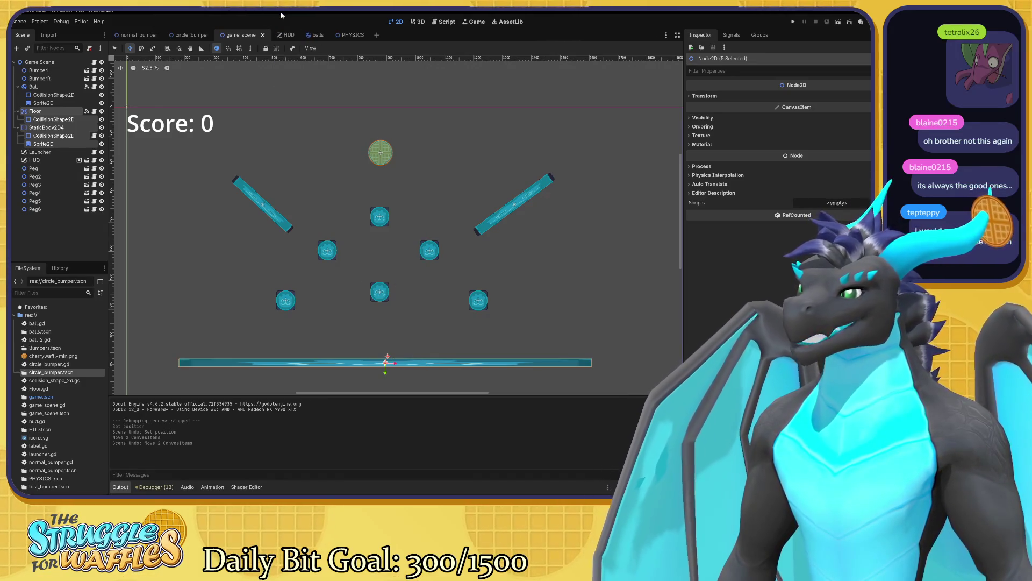
pyautogui.click(82, 224)
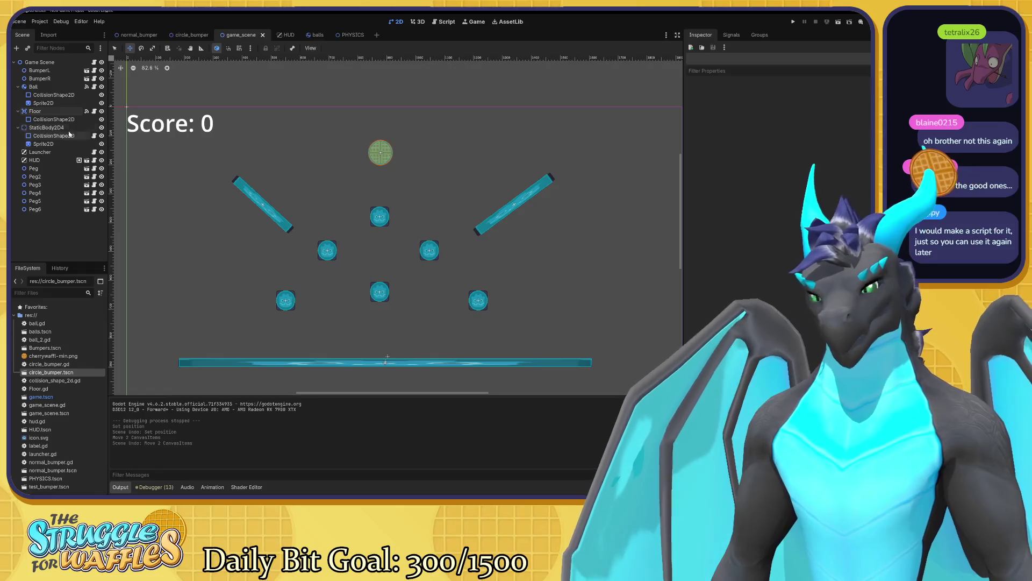
pyautogui.click(58, 111)
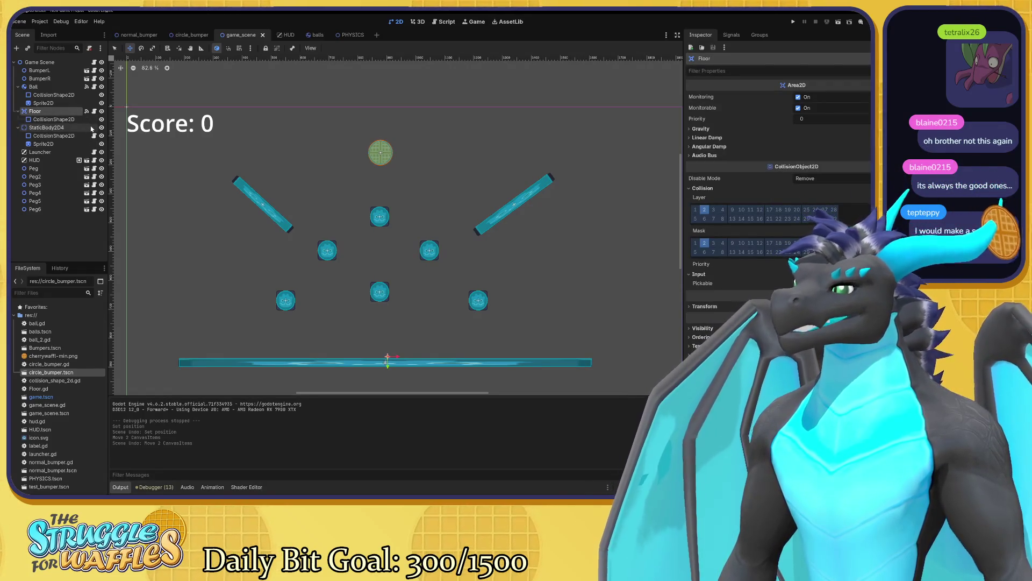
pyautogui.click(54, 127)
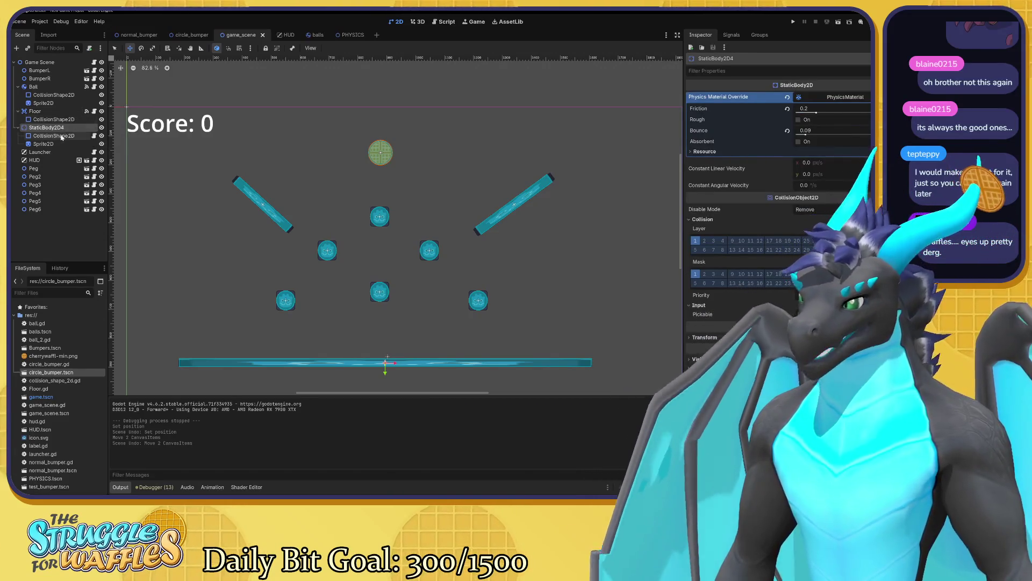
pyautogui.click(54, 136)
pyautogui.click(56, 111)
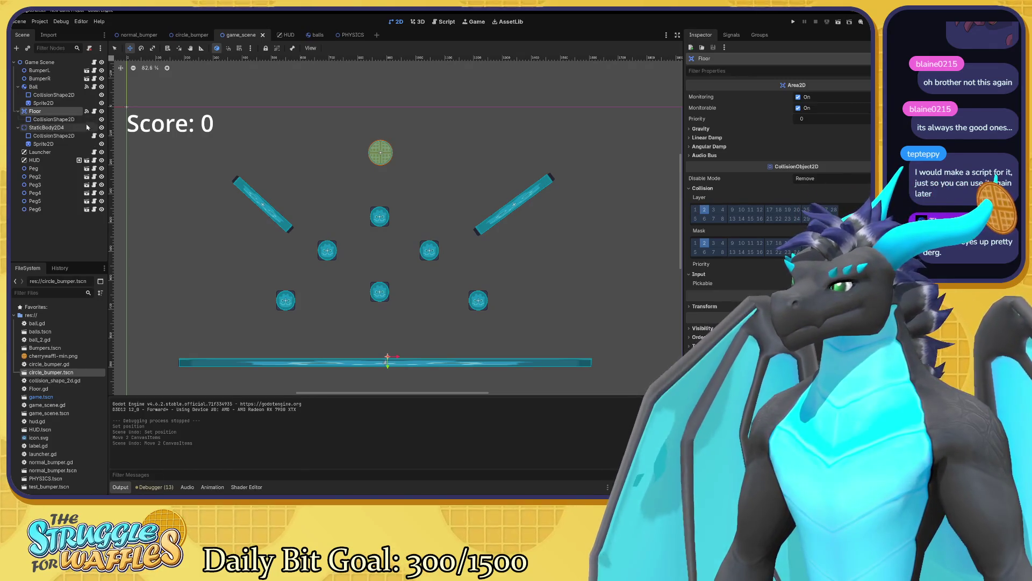
pyautogui.click(91, 130)
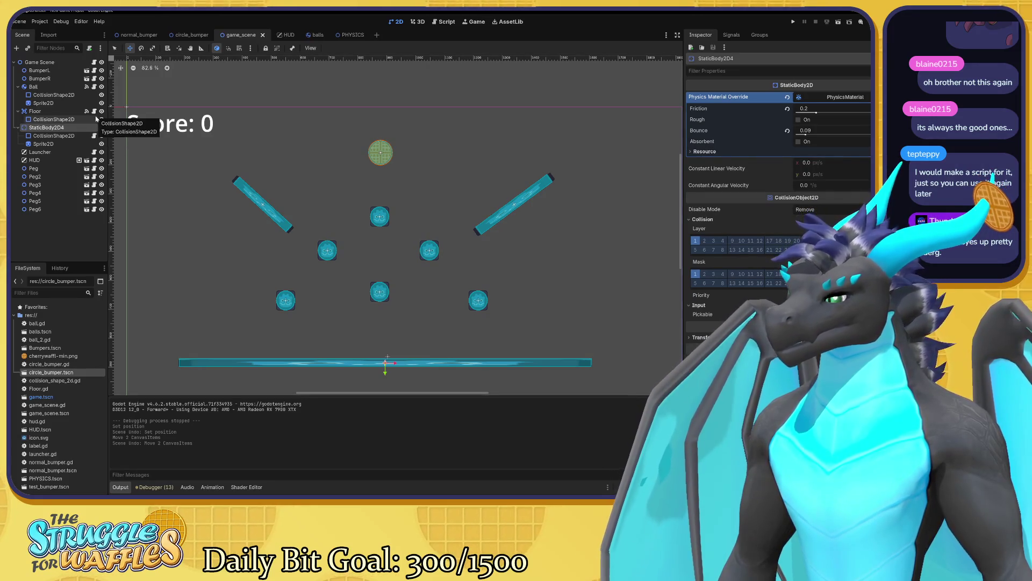
# - Attach a new static_body_2d_4.gd script to StaticBody2D4 using the Node: Default template
pyautogui.click(89, 48)
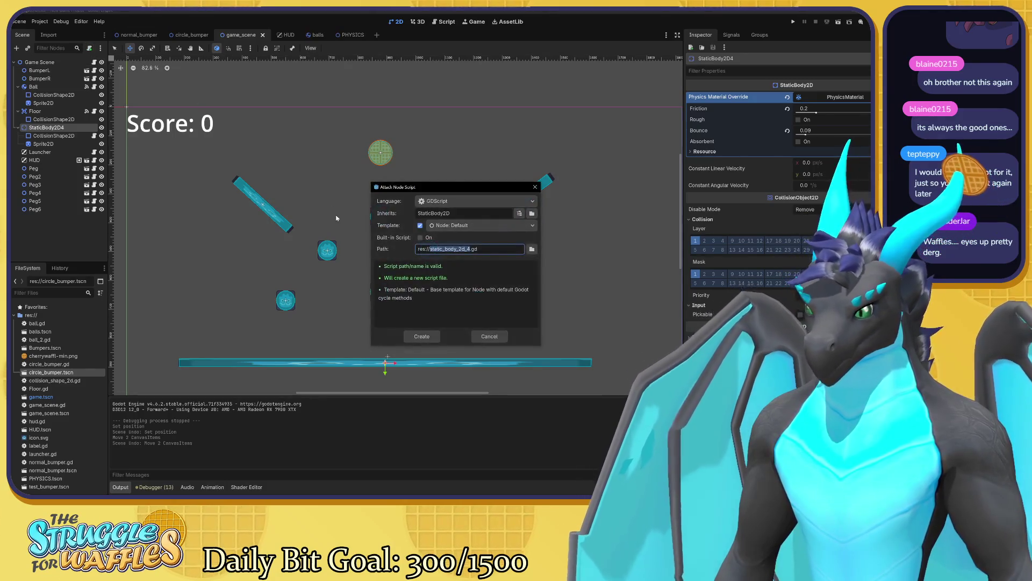
pyautogui.click(479, 226)
pyautogui.click(479, 228)
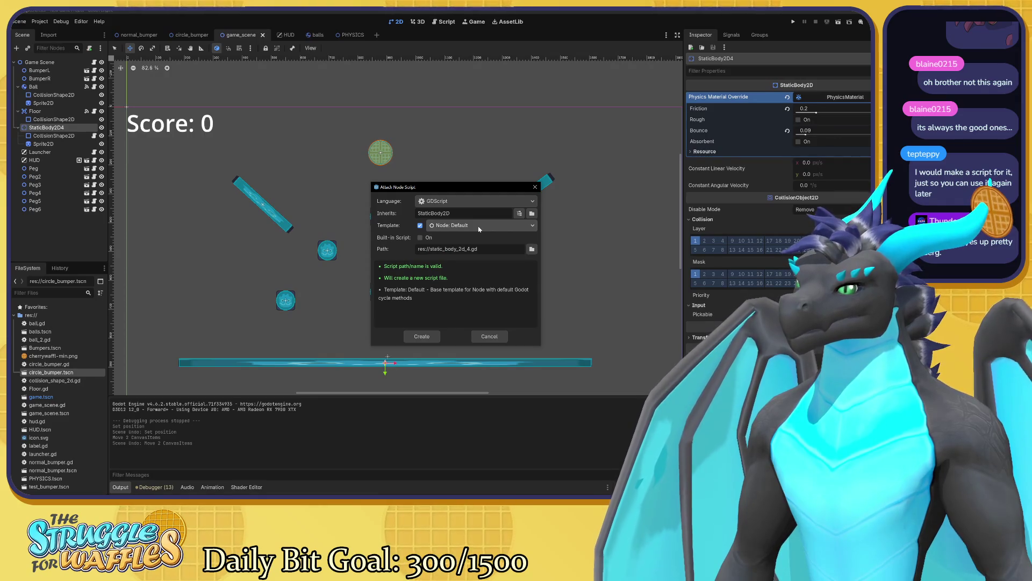
pyautogui.click(421, 336)
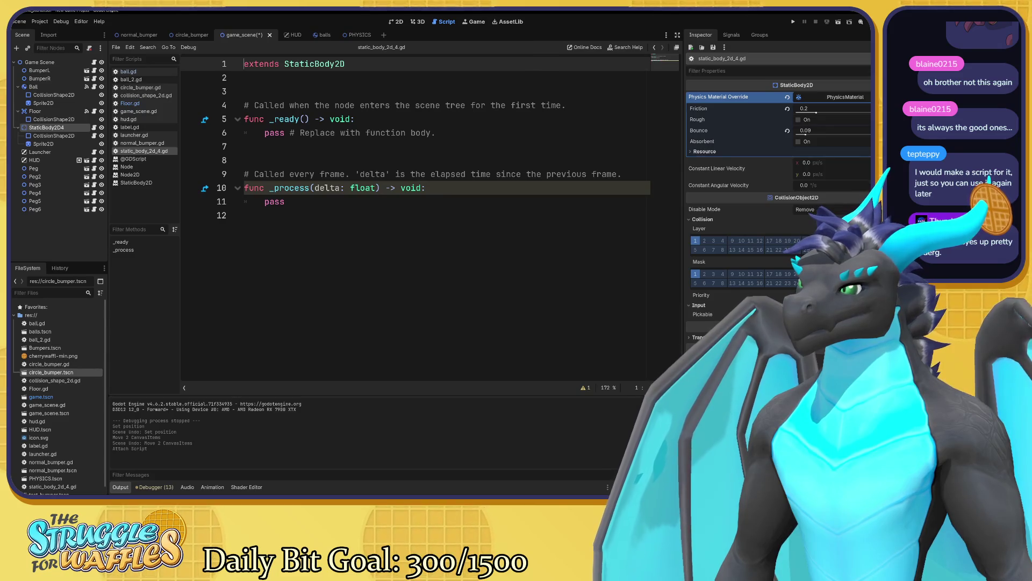
# - Test-run the game with F5, then close the game window
pyautogui.click(244, 92)
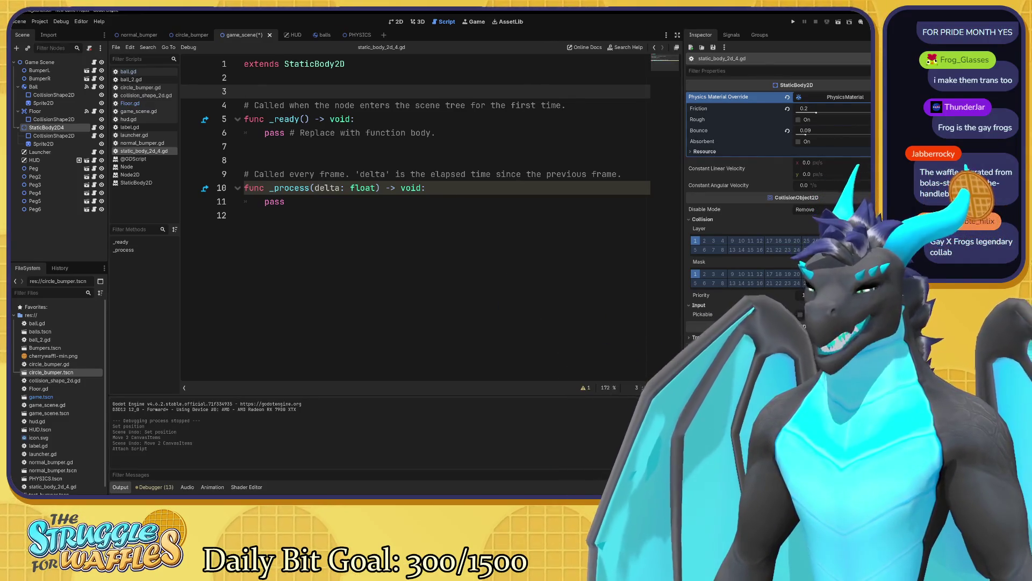
pyautogui.press('F5')
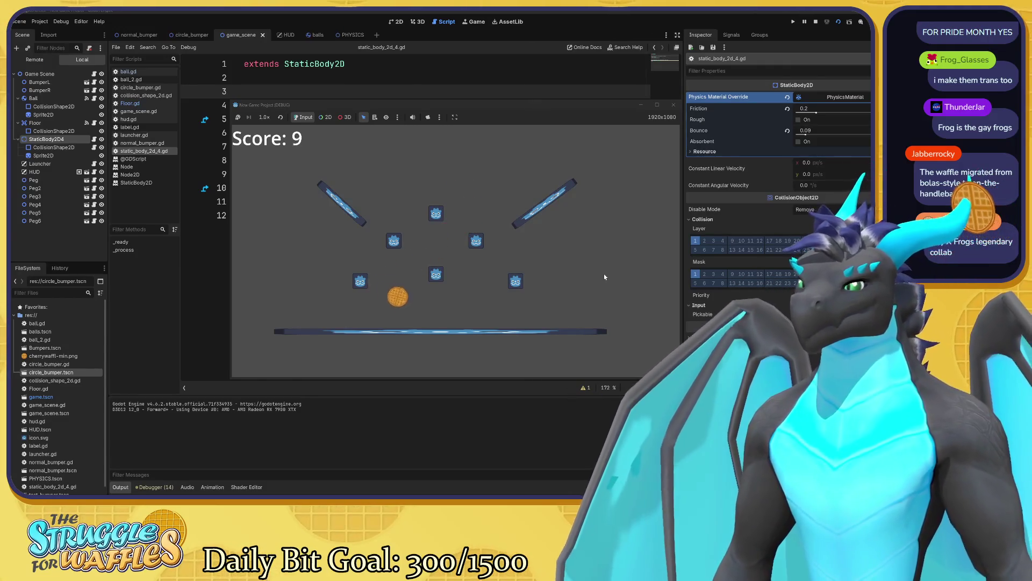
pyautogui.click(676, 108)
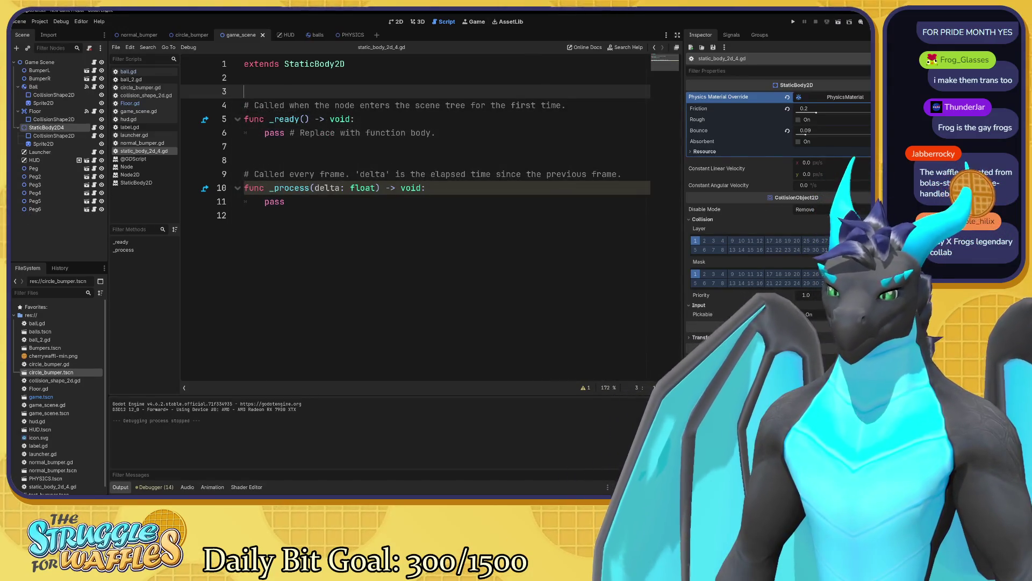
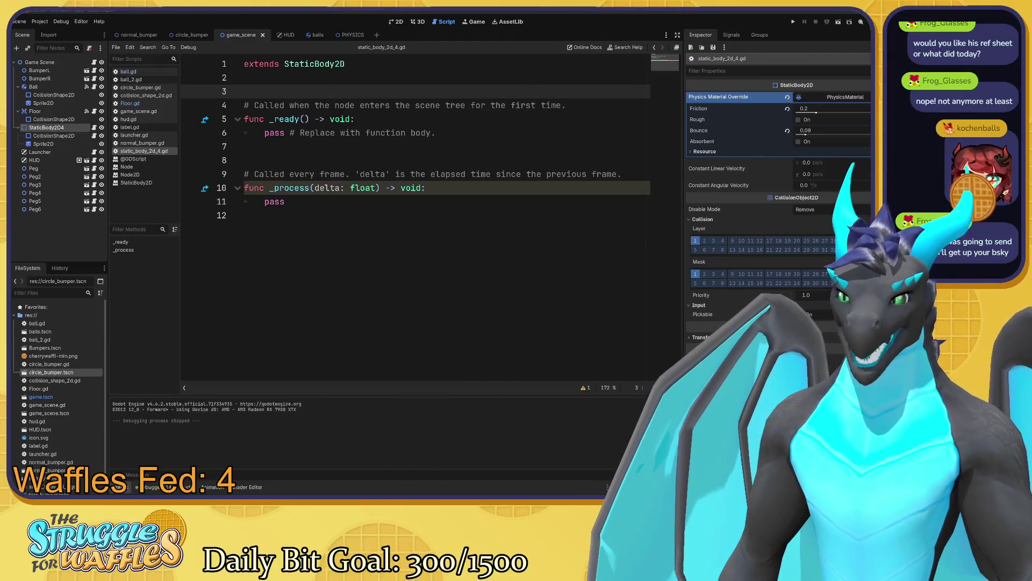
# - Look over the script's _ready and _process lines and the empty line 3
pyautogui.moveTo(703, 313)
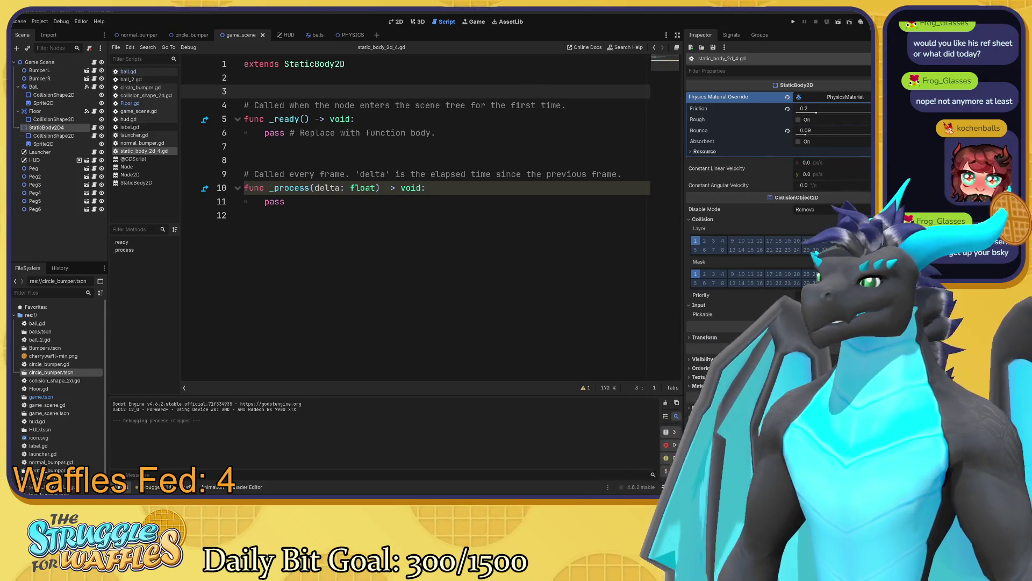
pyautogui.click(285, 202)
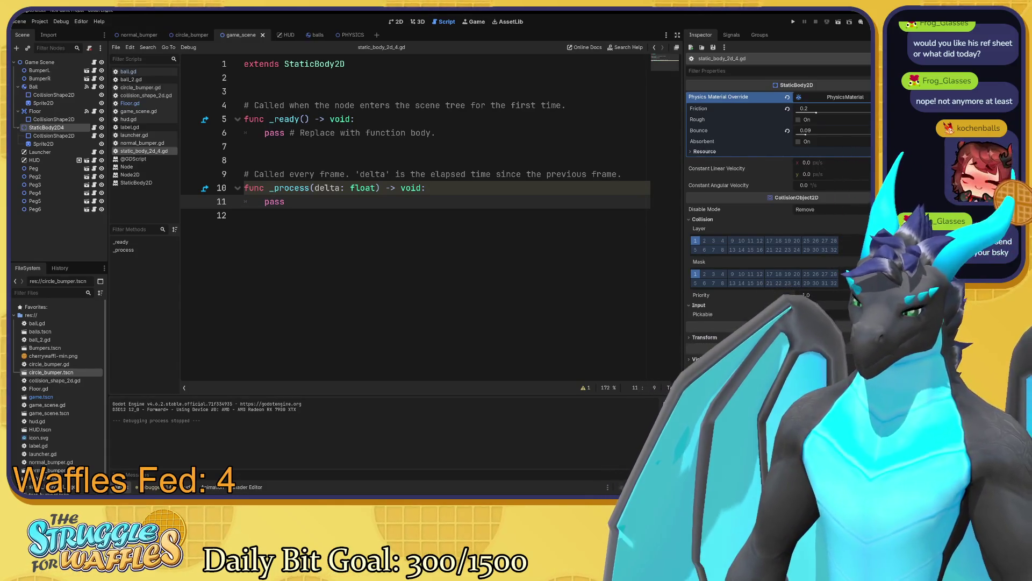
pyautogui.click(245, 91)
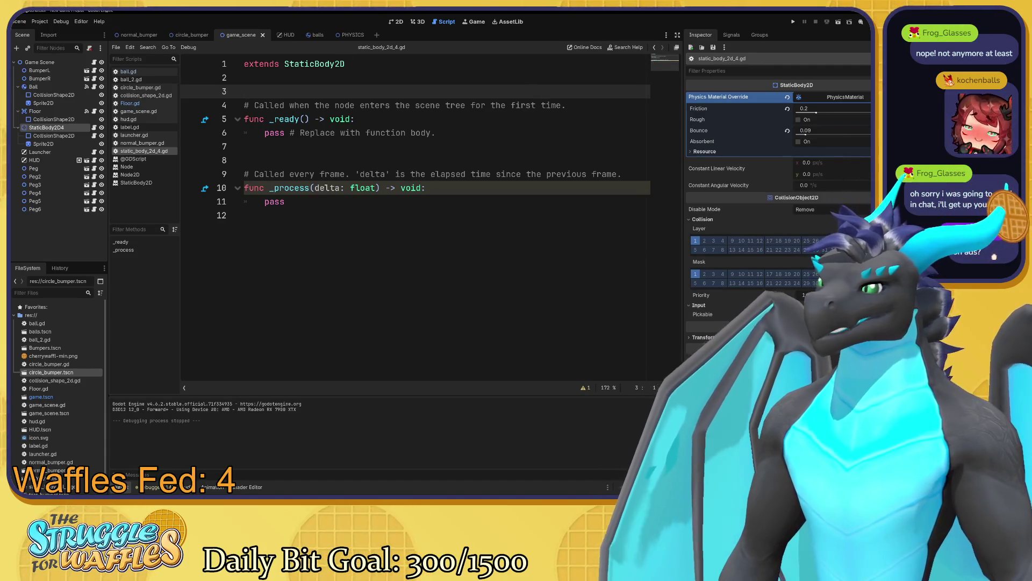
pyautogui.click(355, 119)
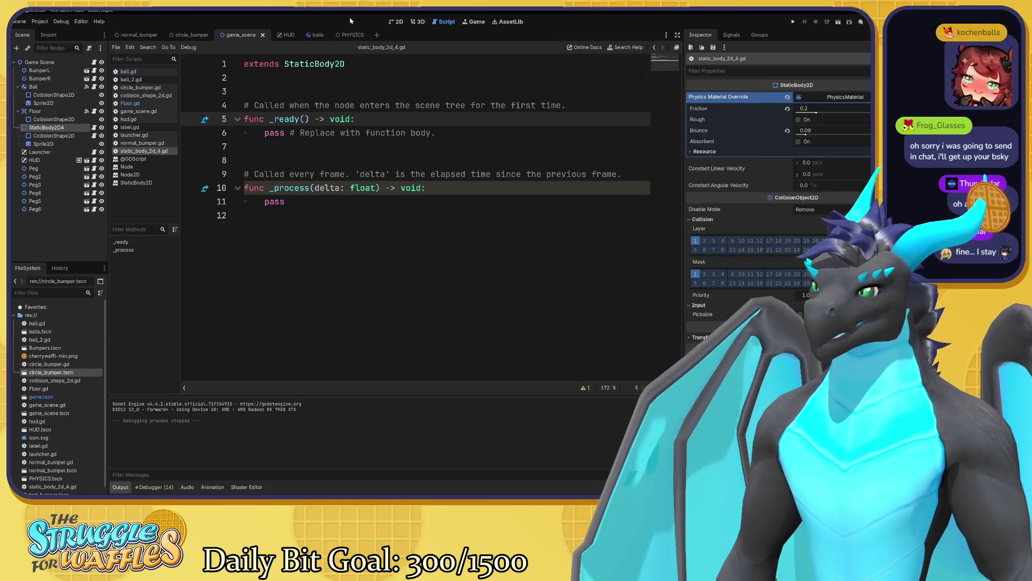
# - Test-run the game with F5, launch the ball, stop it, and return to the 2D view
pyautogui.press('F5')
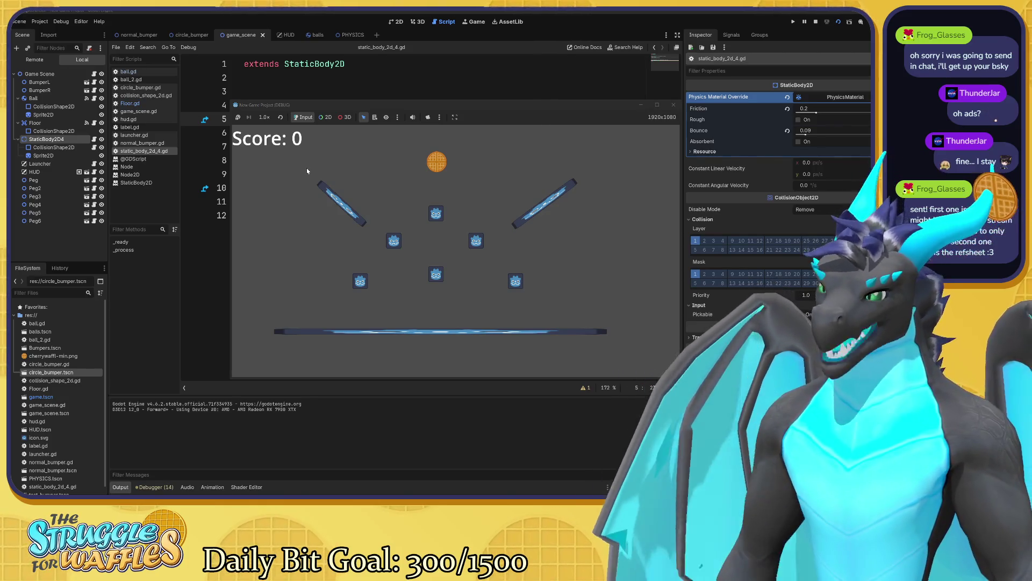
pyautogui.click(547, 194)
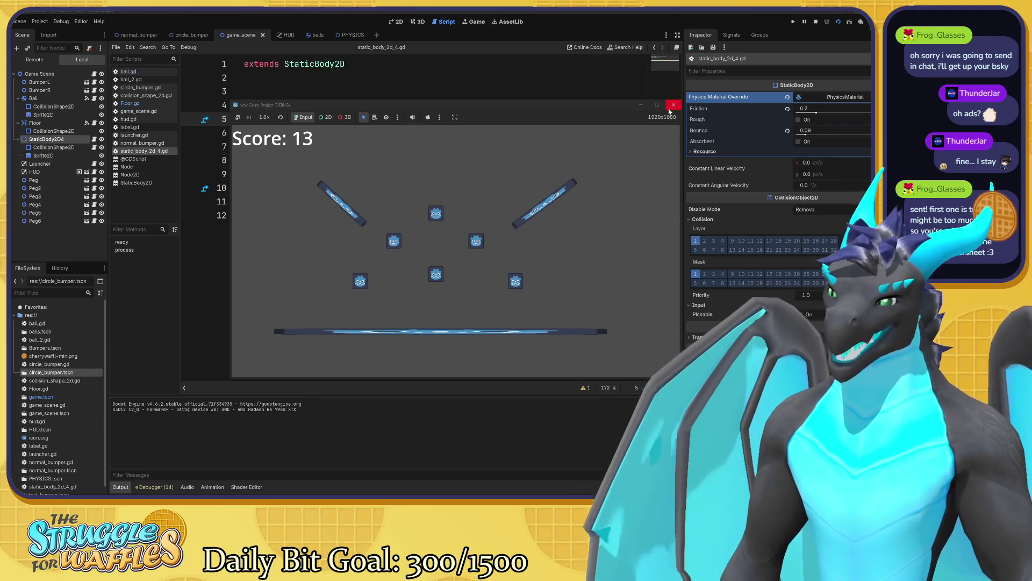
pyautogui.click(673, 106)
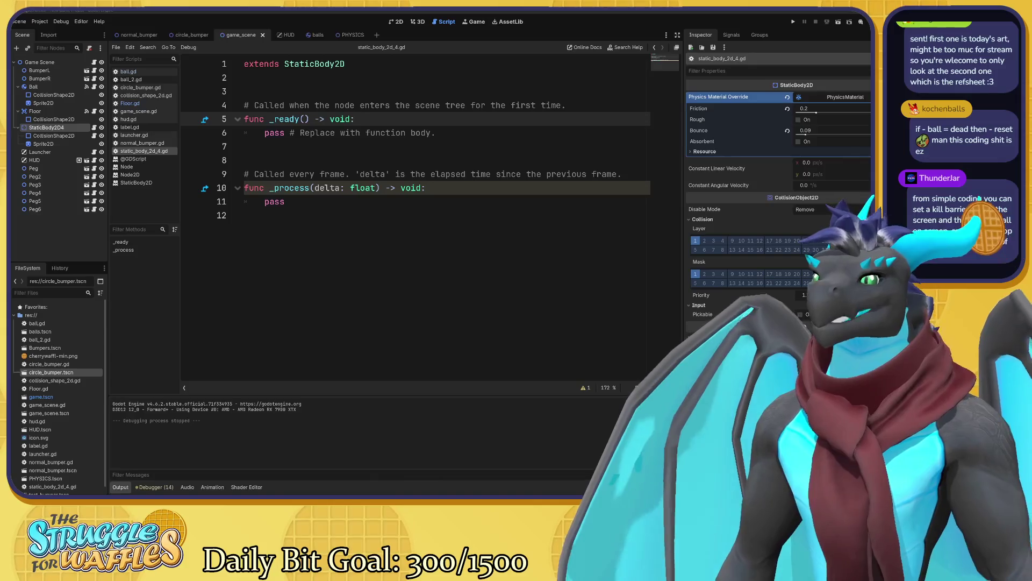
pyautogui.click(398, 21)
# - Undo the floor bar's Move CanvasItem on StaticBody2D4, switch to Select mode and clear the selection
pyautogui.hotkey('ctrl', 'z')
pyautogui.hotkey('ctrl', 'z')
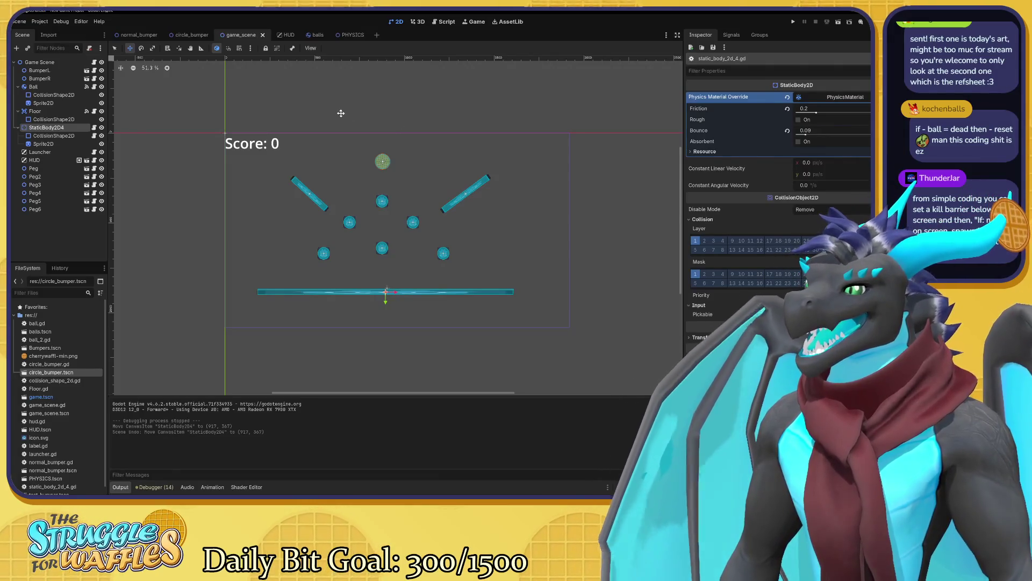
pyautogui.press('q')
pyautogui.moveTo(341, 116); pyautogui.dragTo(318, 47)
# - Pan around the 2D view to check the floor bar is back in place
pyautogui.scroll(-5, 498, 244)
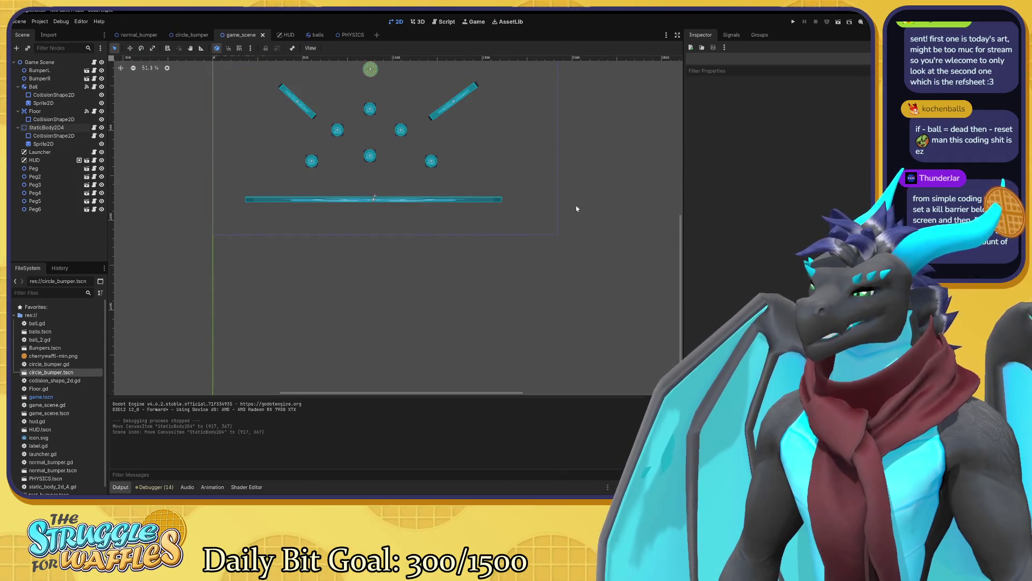
pyautogui.scroll(4, 565, 273)
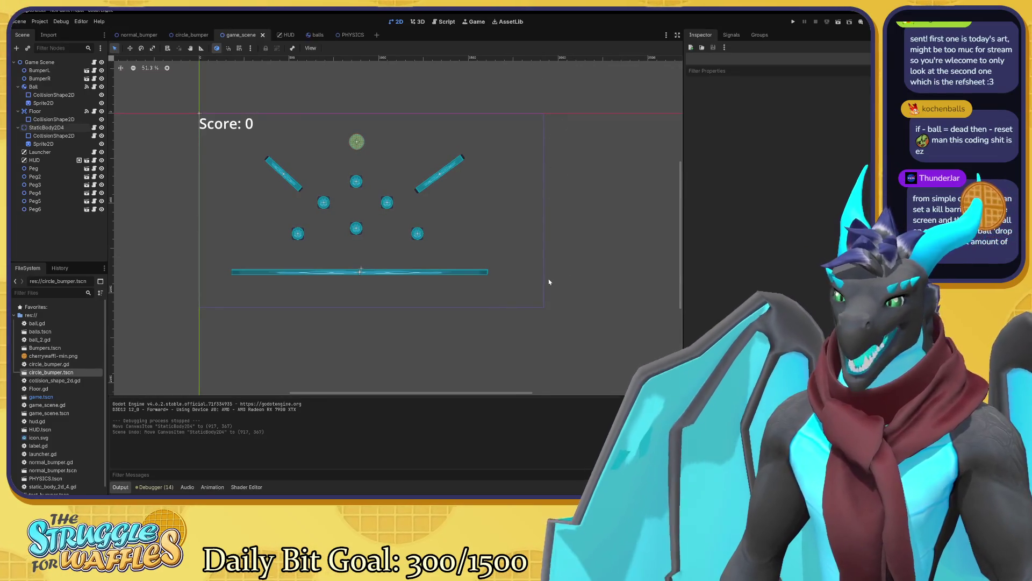
pyautogui.hscroll(-3, 548, 301)
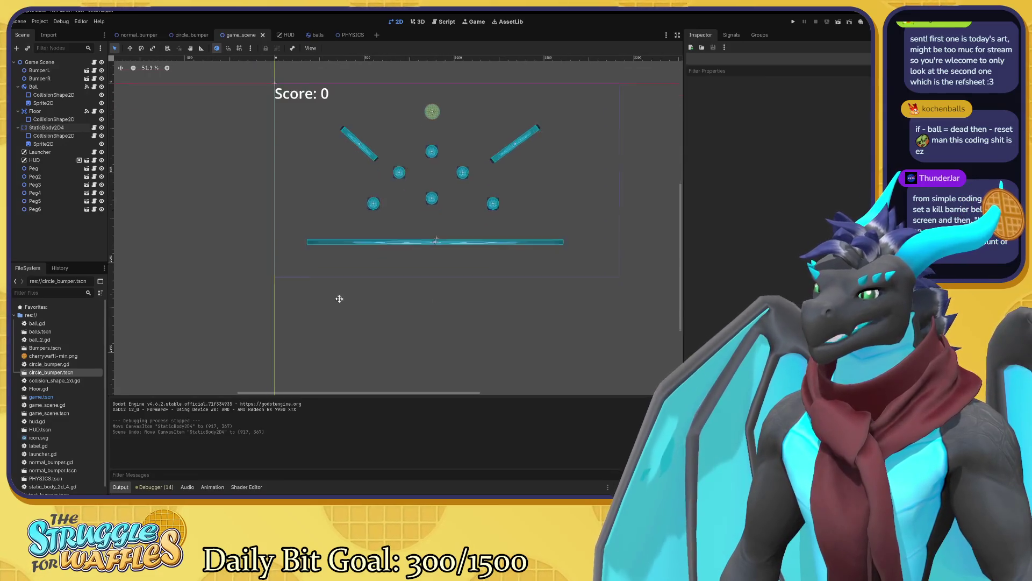
pyautogui.scroll(-3, 340, 299)
pyautogui.hscroll(1, 340, 298)
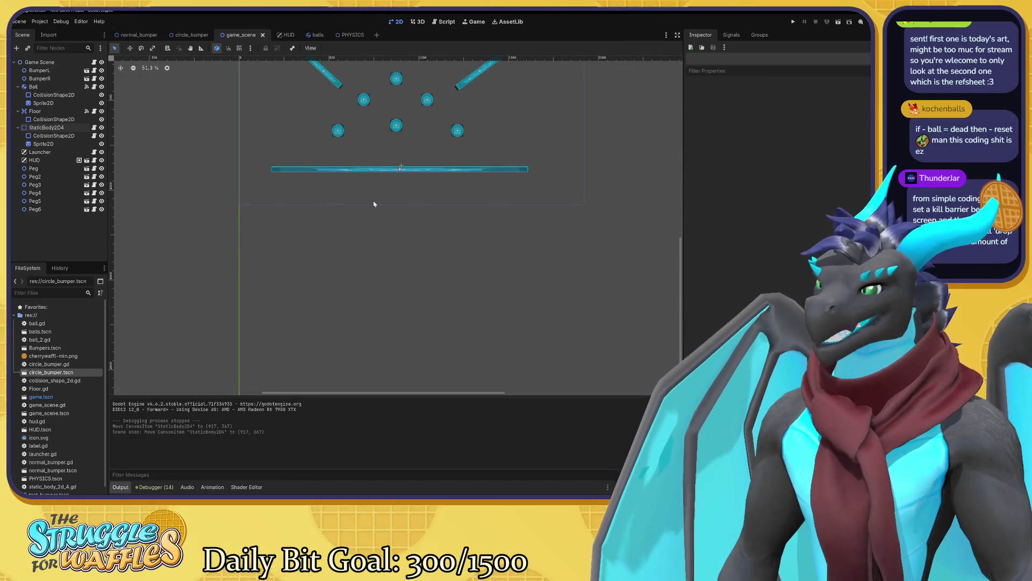
pyautogui.scroll(5, 482, 249)
pyautogui.hscroll(1, 454, 360)
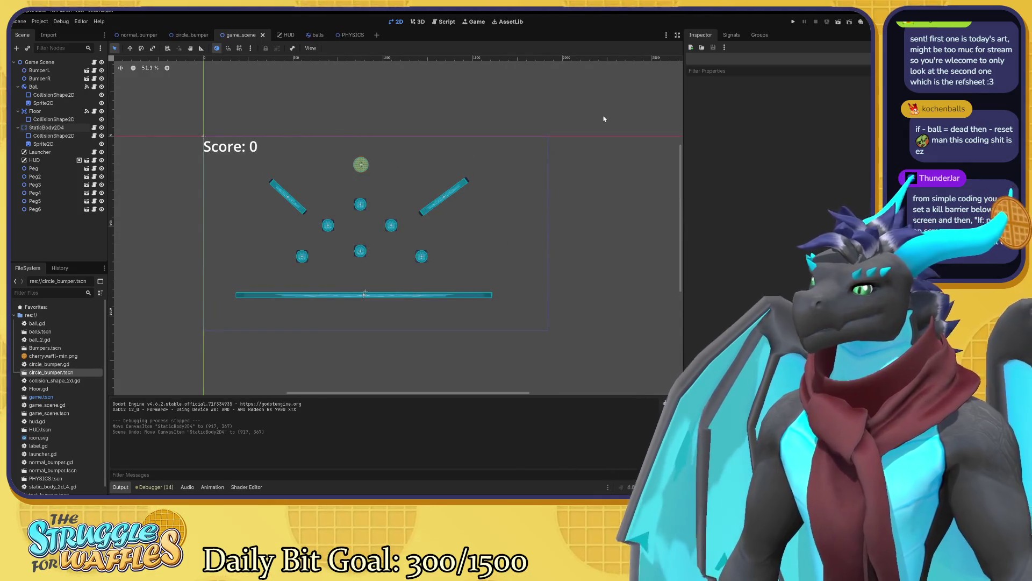
pyautogui.scroll(-3, 608, 143)
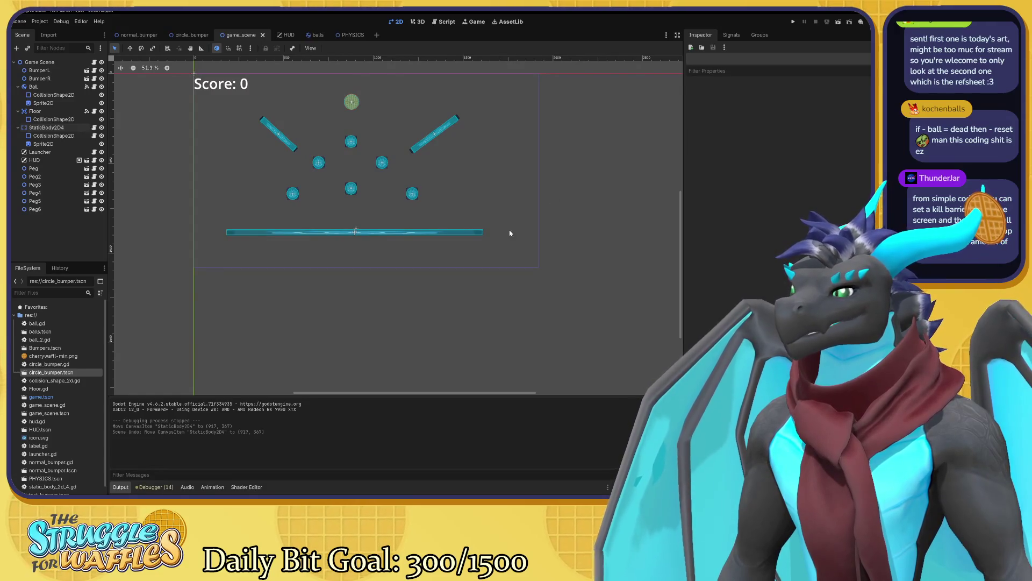
pyautogui.scroll(-3, 500, 186)
pyautogui.hscroll(-1, 349, 200)
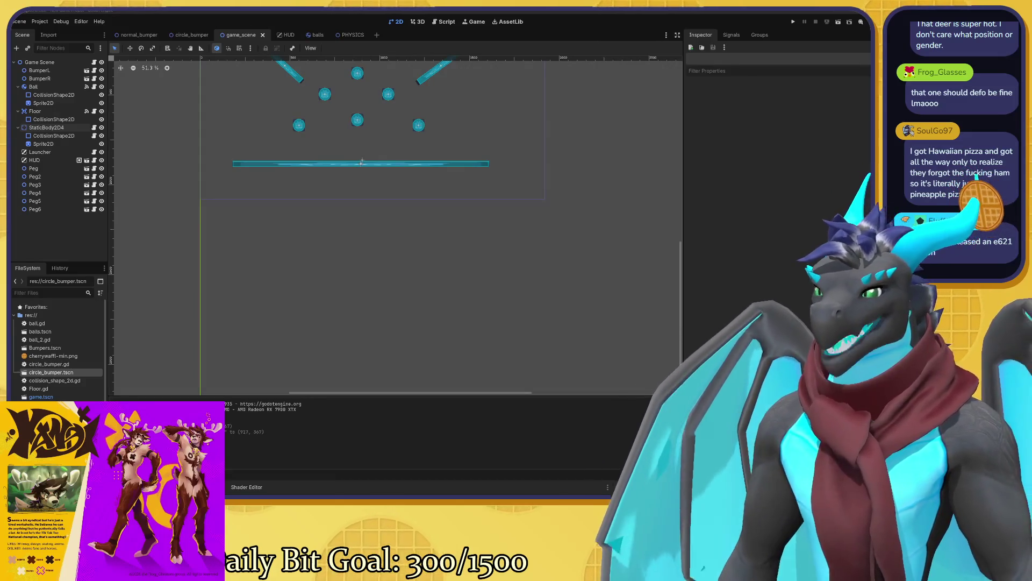
pyautogui.scroll(5, 539, 258)
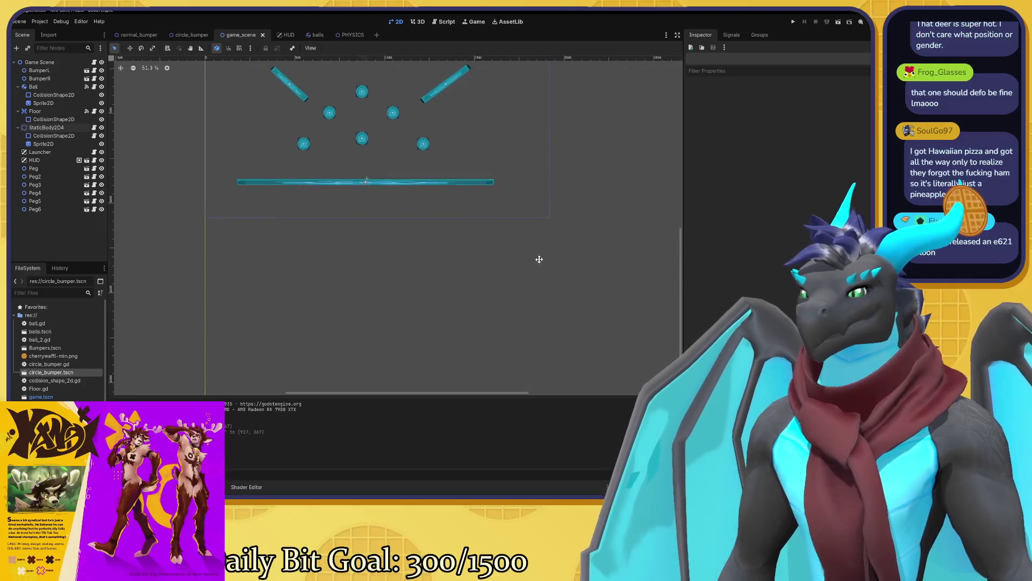
pyautogui.moveTo(533, 315); pyautogui.dragTo(564, 327)
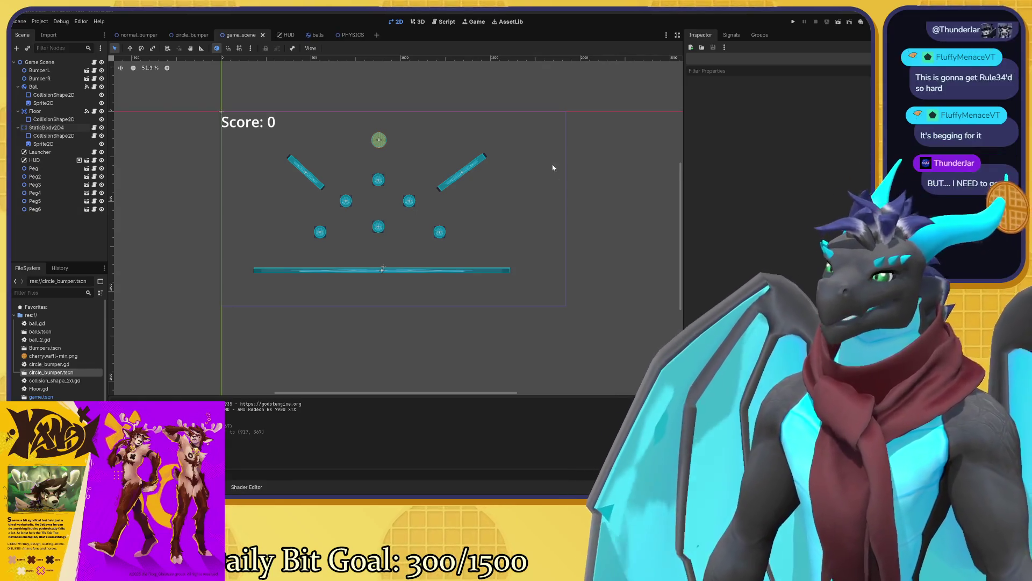
pyautogui.scroll(1, 466, 201)
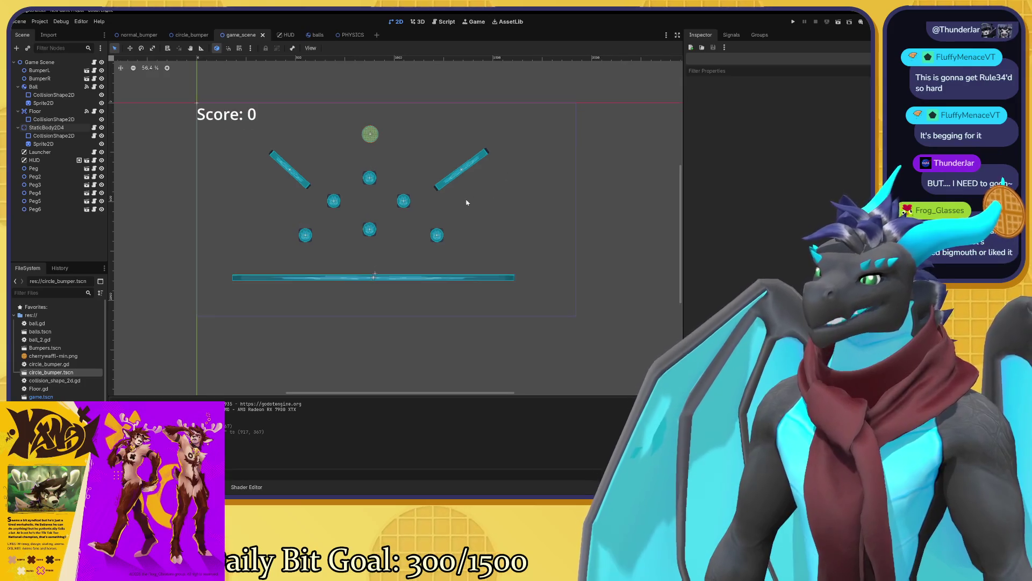
pyautogui.moveTo(465, 198); pyautogui.dragTo(493, 204)
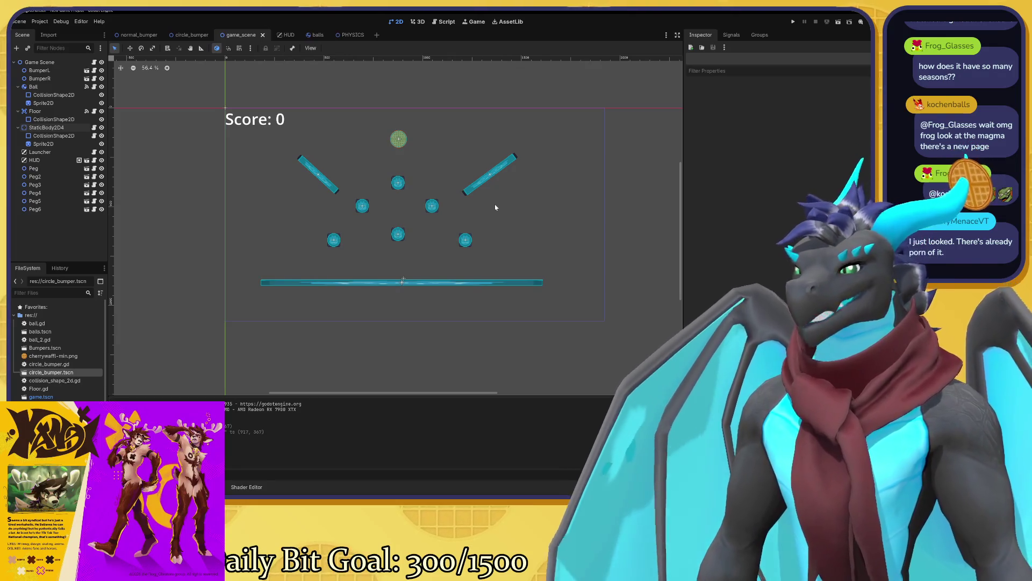
pyautogui.scroll(2, 430, 196)
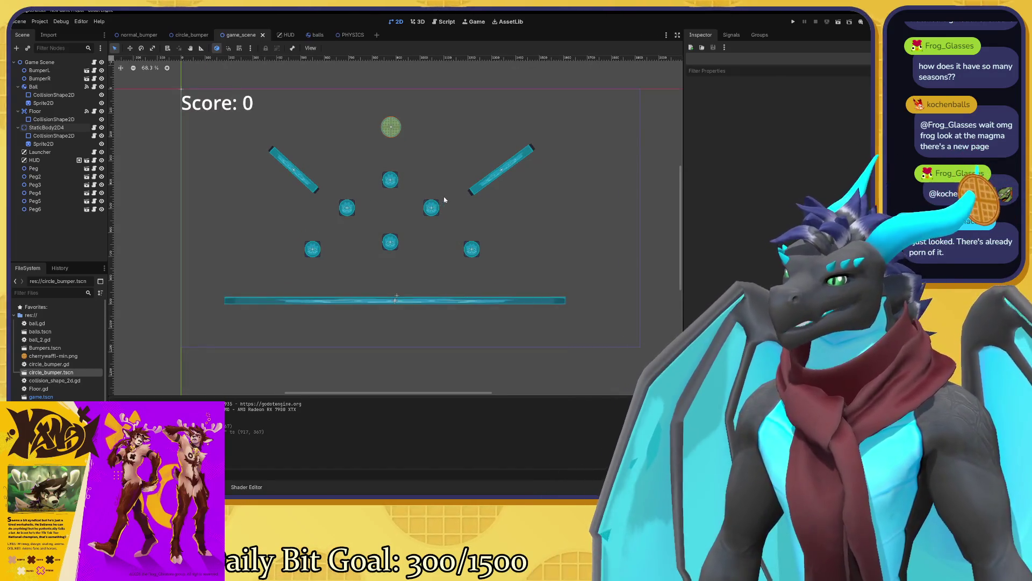
pyautogui.moveTo(456, 197); pyautogui.dragTo(466, 186)
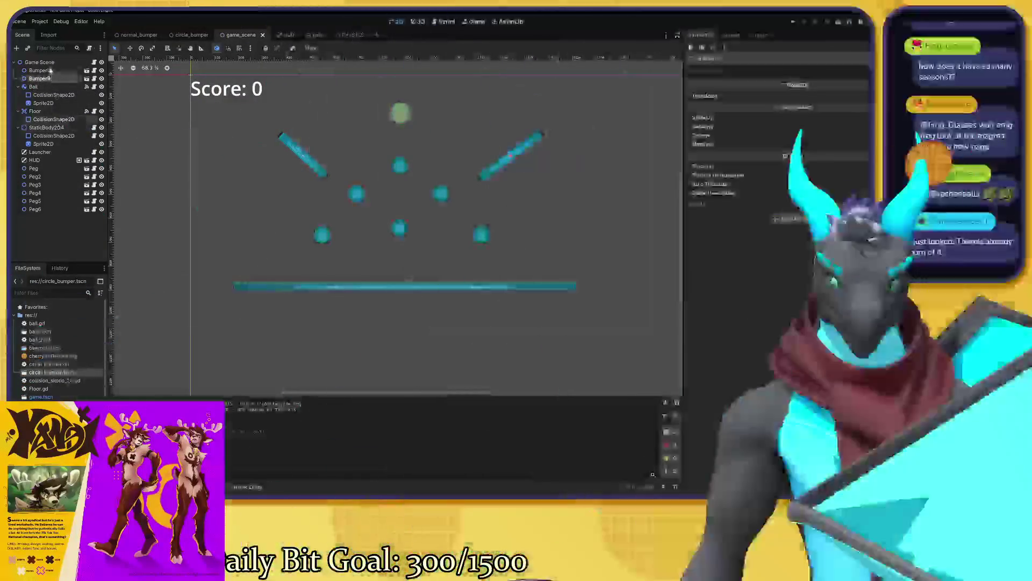
# - Inspect the BumperL and BumperR transforms and the normal_bumper scene, then return to game_scene
pyautogui.click(43, 71)
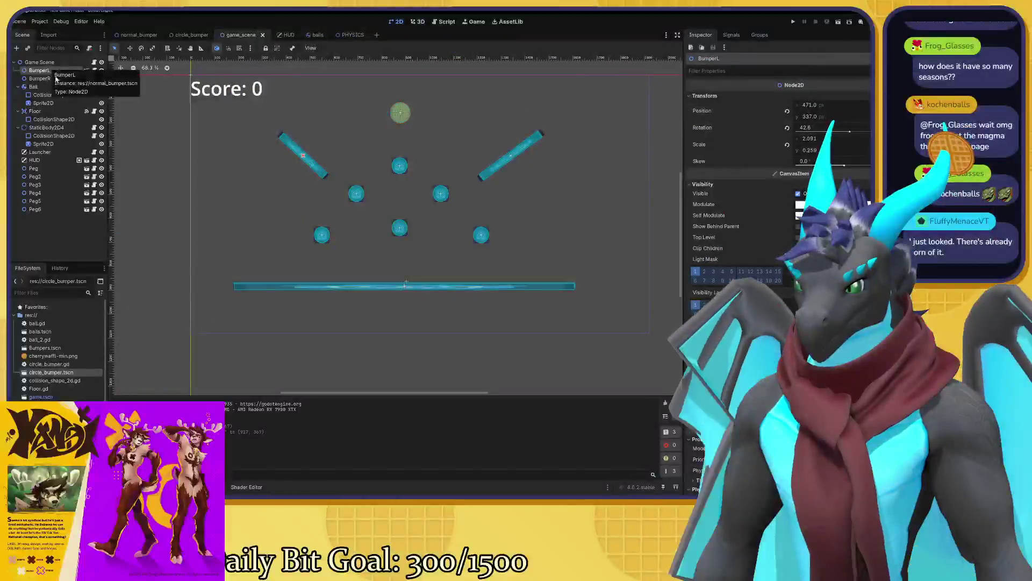
pyautogui.click(49, 79)
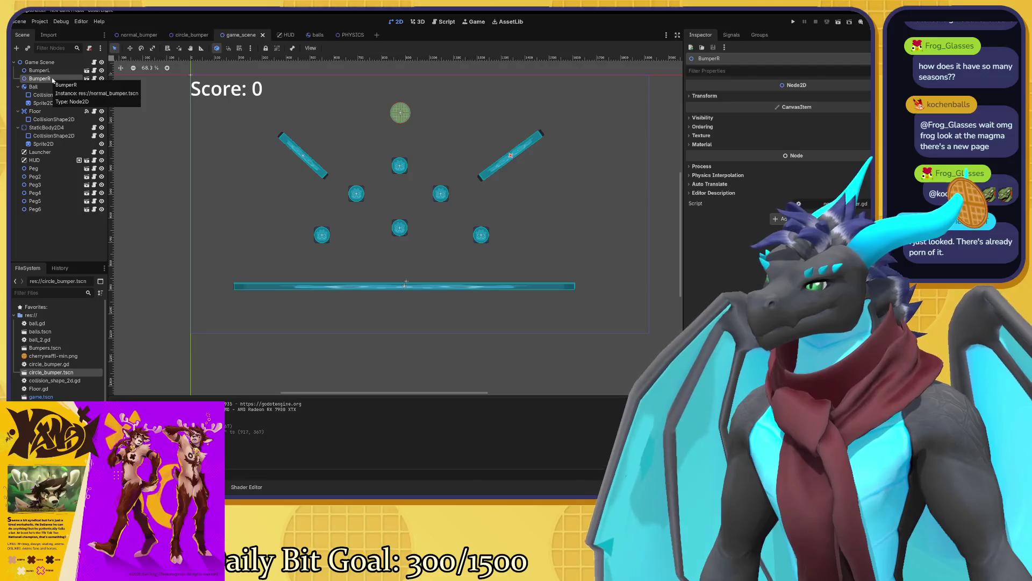
pyautogui.click(135, 35)
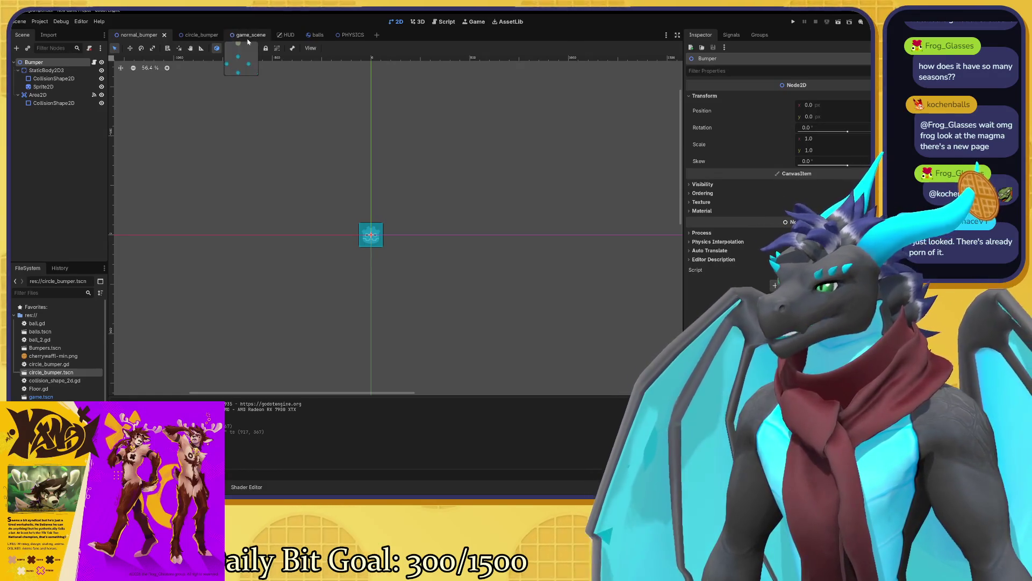
pyautogui.click(244, 34)
# - Drag normal_bumper.tscn from the FileSystem dock into the game scene tree
pyautogui.scroll(2, 285, 135)
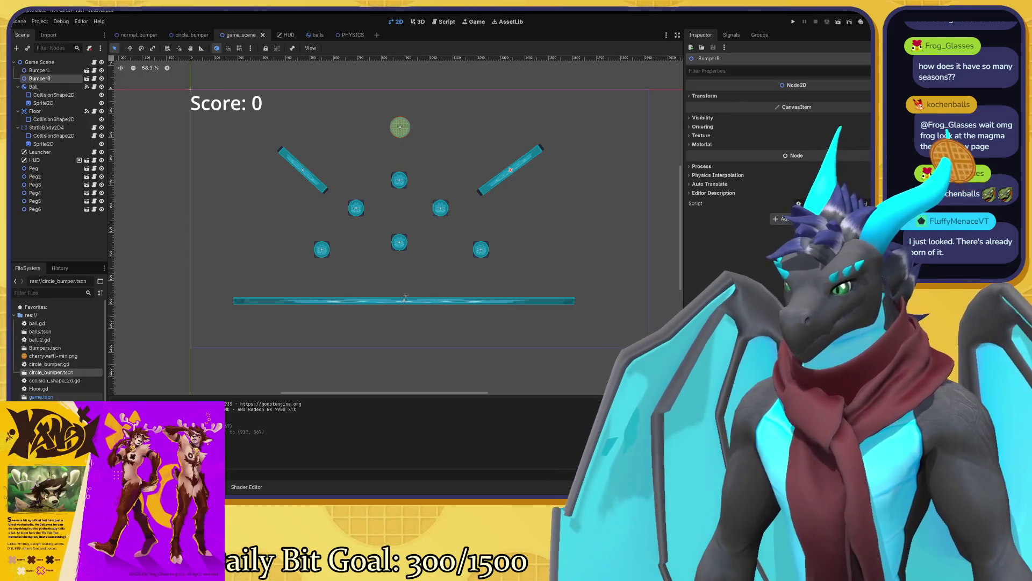
pyautogui.click(49, 428)
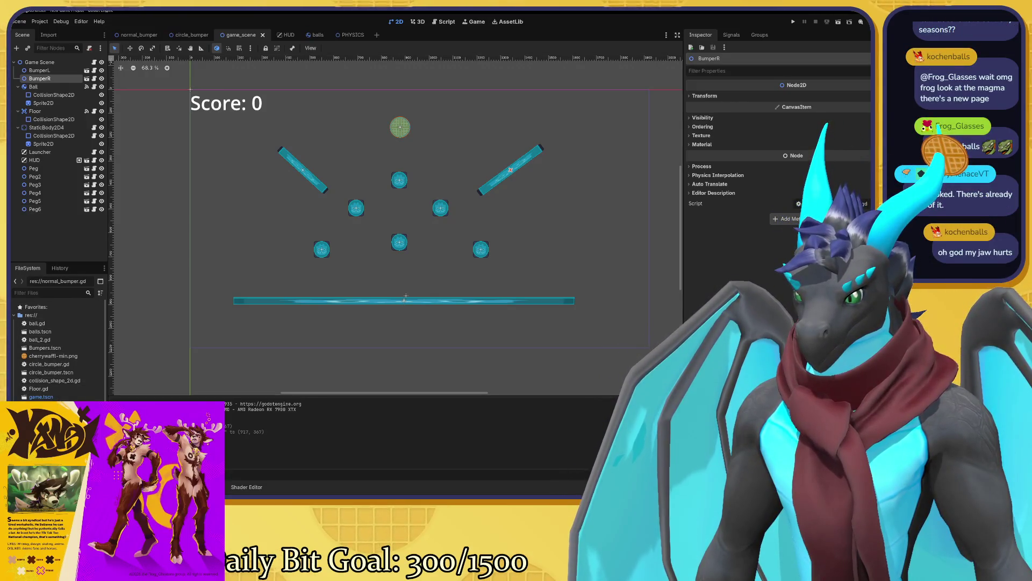
pyautogui.moveTo(49, 437)
pyautogui.mouseDown()
pyautogui.moveTo(83, 305)
pyautogui.moveTo(33, 147)
pyautogui.moveTo(43, 69)
pyautogui.mouseUp()
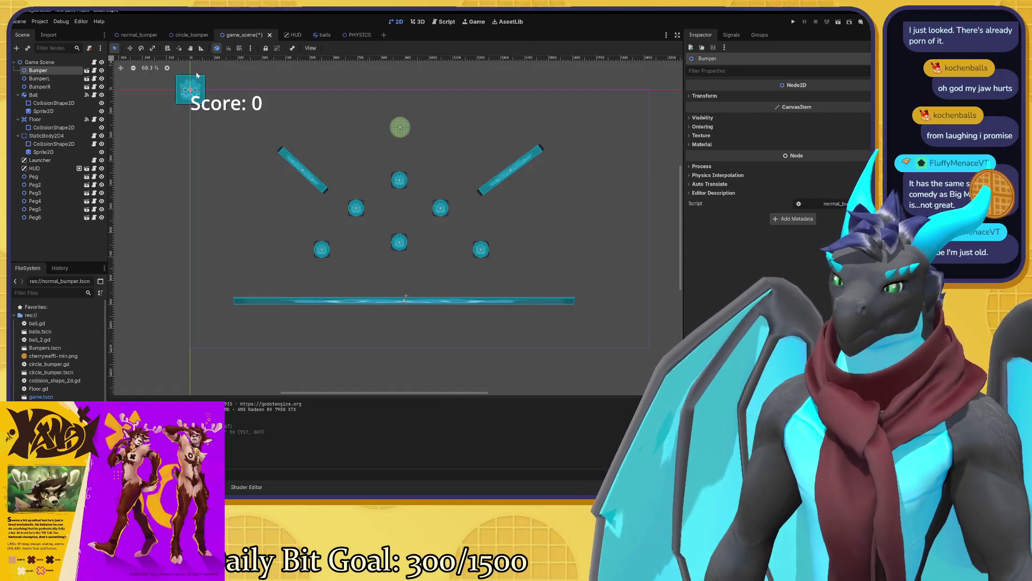
# - Undo instancing the Bumper node, leaving game_scene with its original nodes
pyautogui.hotkey('ctrl', 'z')
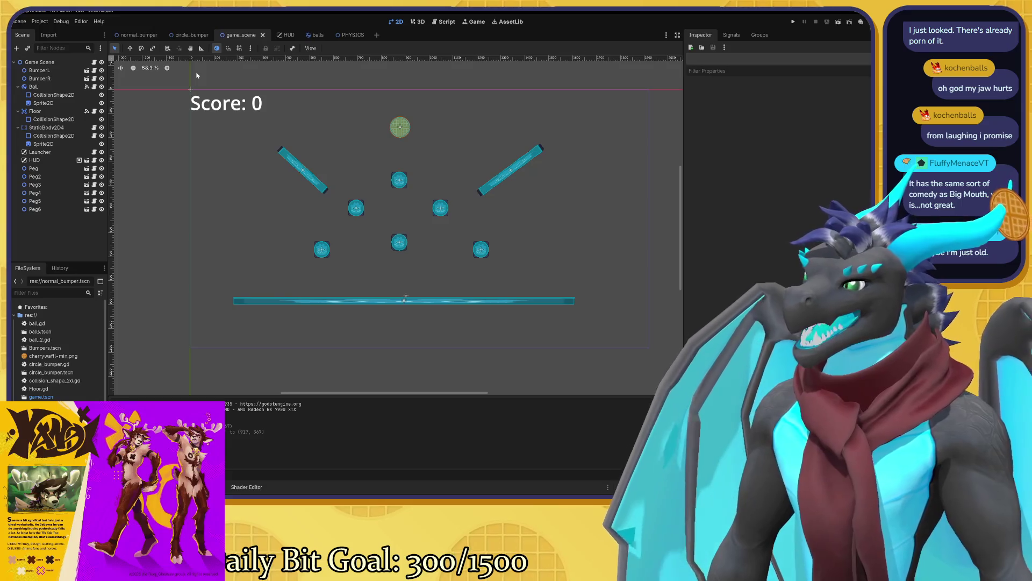
pyautogui.scroll(-4, 212, 230)
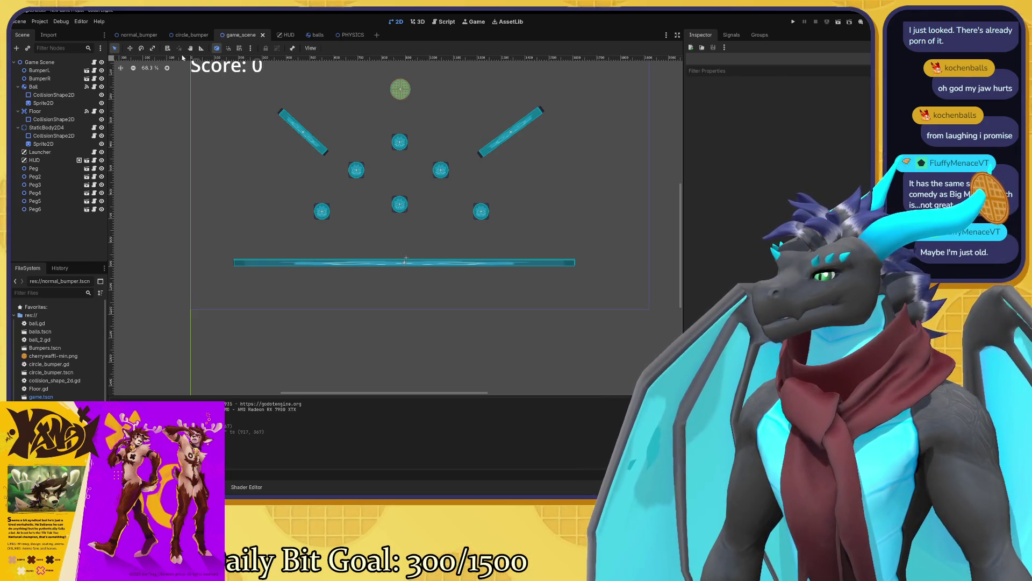
# - Review the normal_bumper, circle_bumper, balls and PHYSICS scene tabs, then open a new empty scene
pyautogui.click(146, 35)
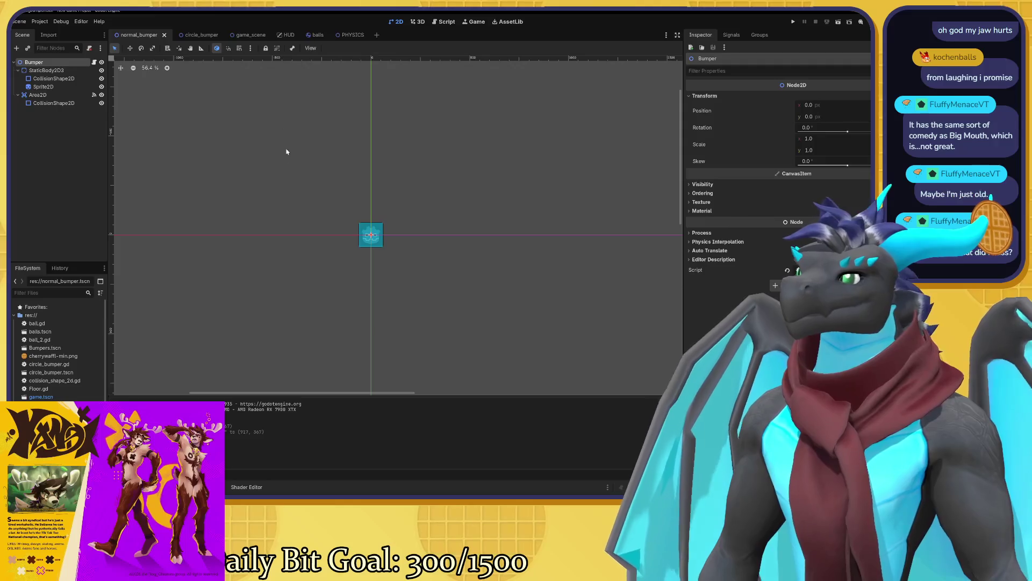
pyautogui.scroll(-2, 268, 134)
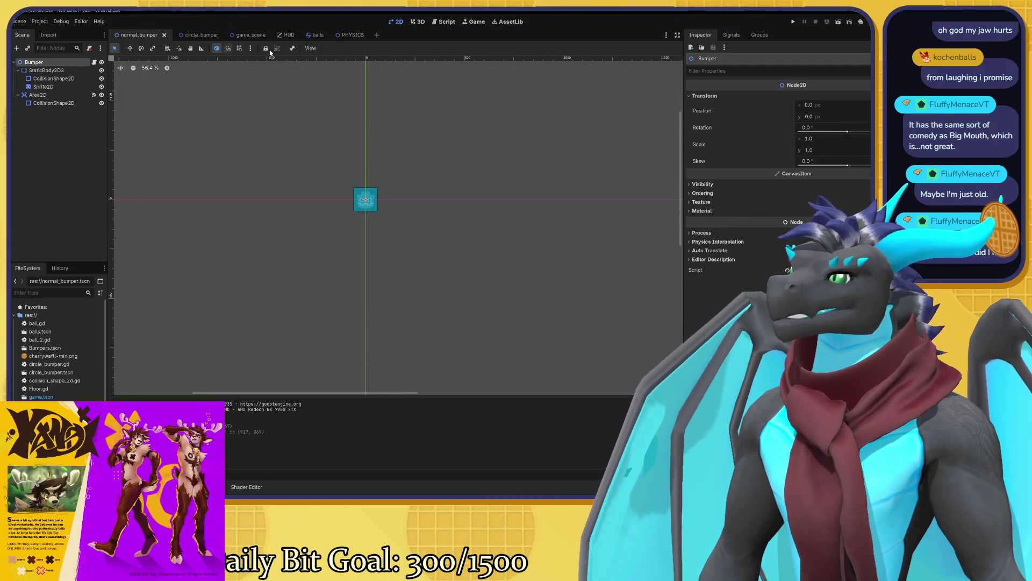
pyautogui.click(199, 35)
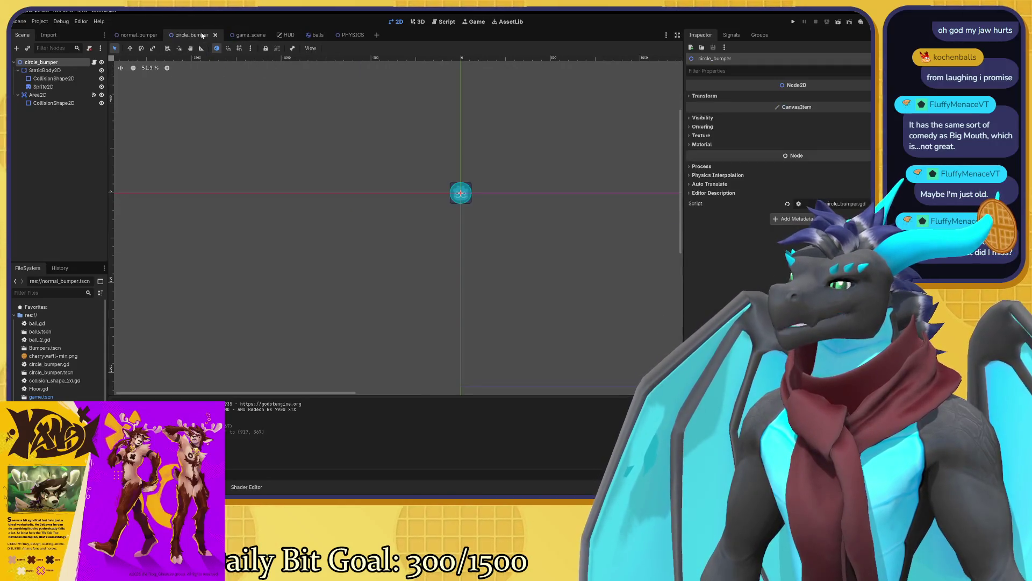
pyautogui.click(246, 35)
pyautogui.click(318, 35)
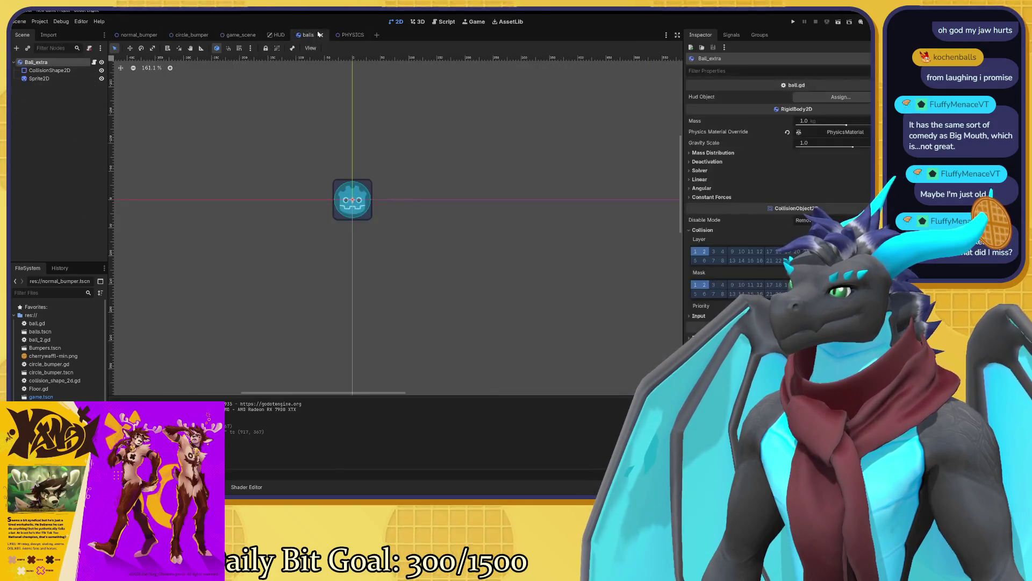
pyautogui.click(344, 35)
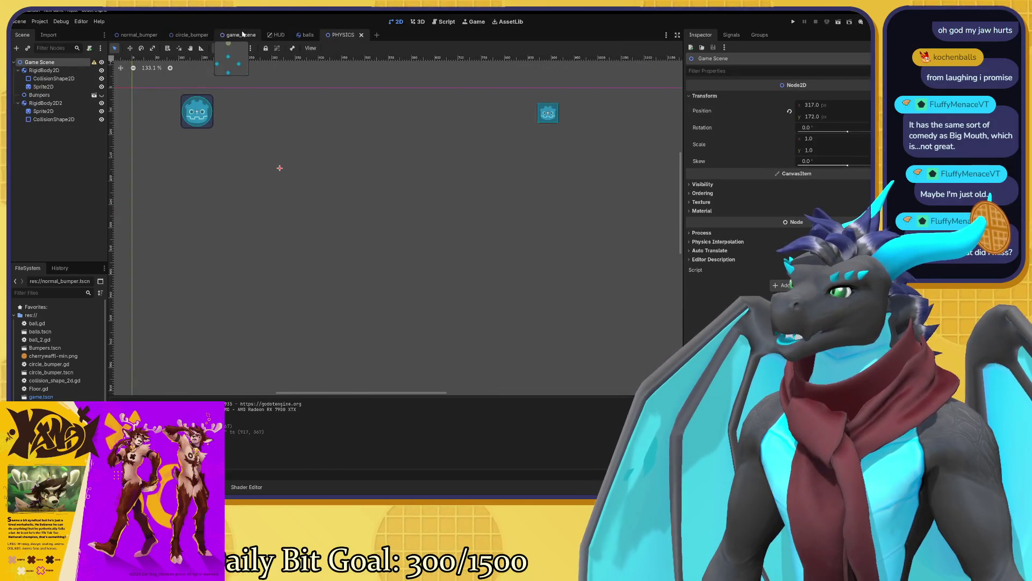
pyautogui.click(241, 35)
pyautogui.click(377, 35)
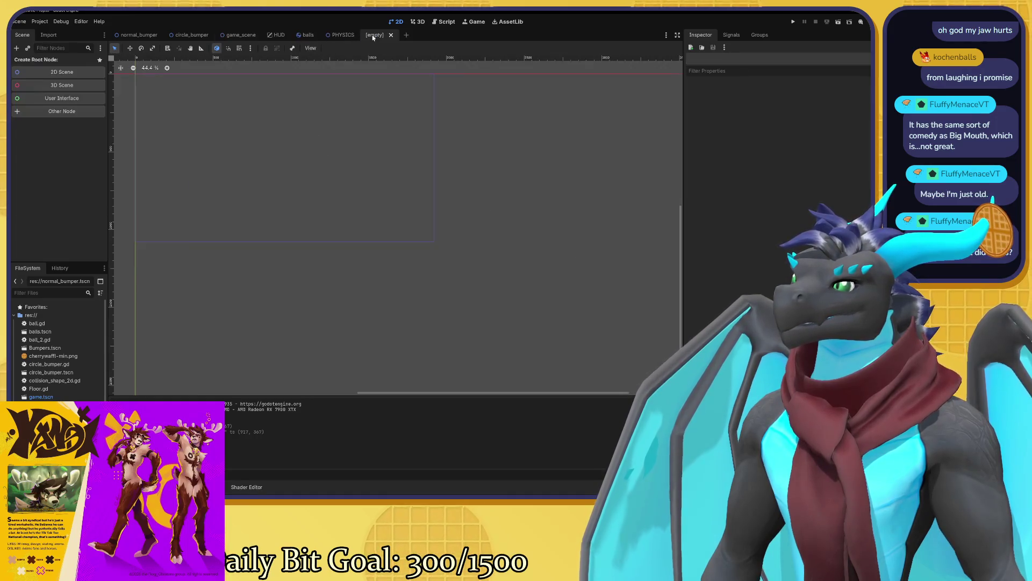
# - Choose 2D Scene to create a Node2D root and adjust the canvas view
pyautogui.moveTo(194, 148); pyautogui.dragTo(355, 228)
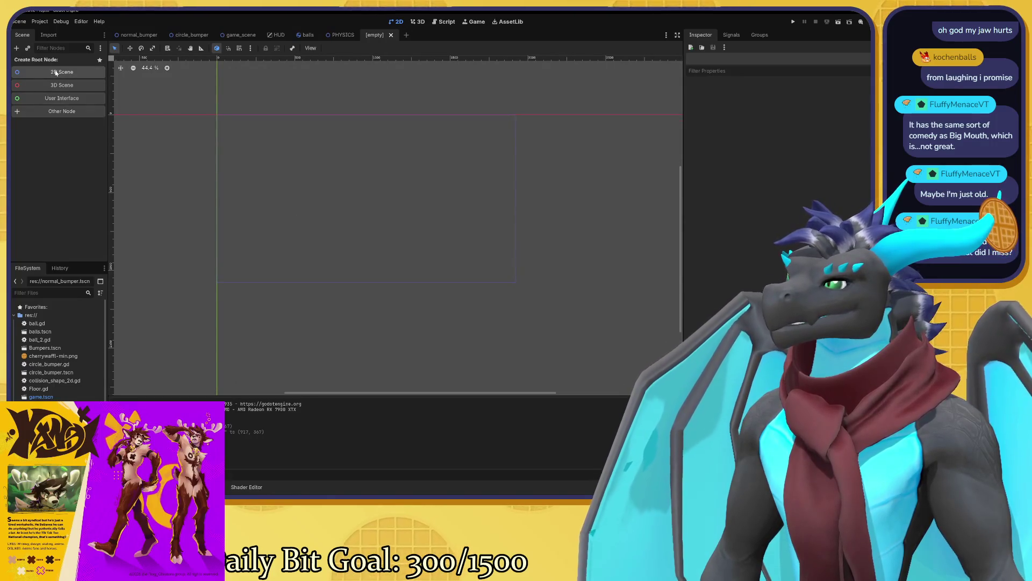
pyautogui.click(56, 72)
pyautogui.scroll(1, 208, 155)
pyautogui.moveTo(207, 158); pyautogui.dragTo(221, 163)
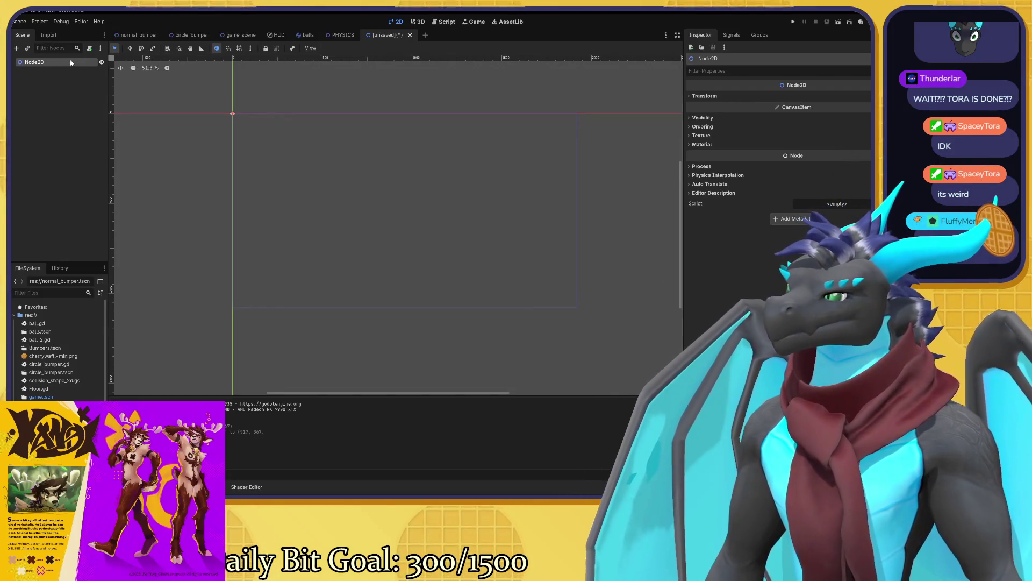
# - Open Create New Node with Ctrl+A and search for 'world', 'stat', then 'bound'
pyautogui.hotkey('ctrl', 'a')
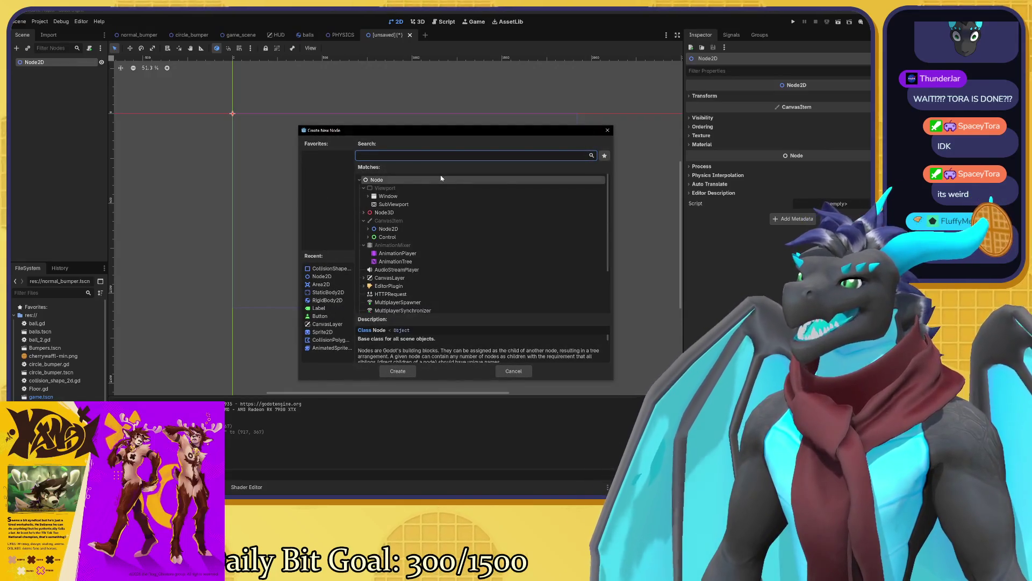
pyautogui.write('world')
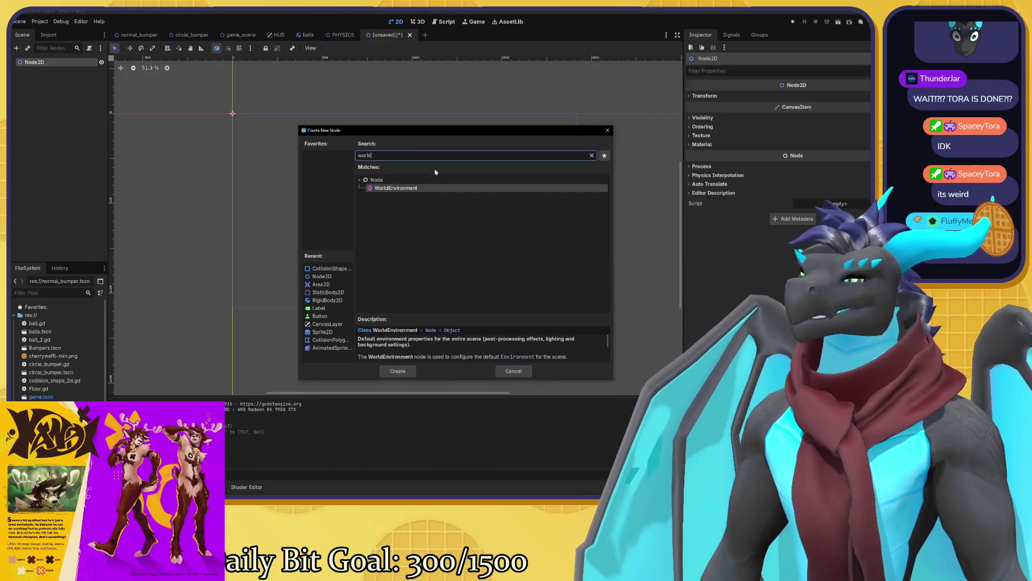
pyautogui.click(348, 151)
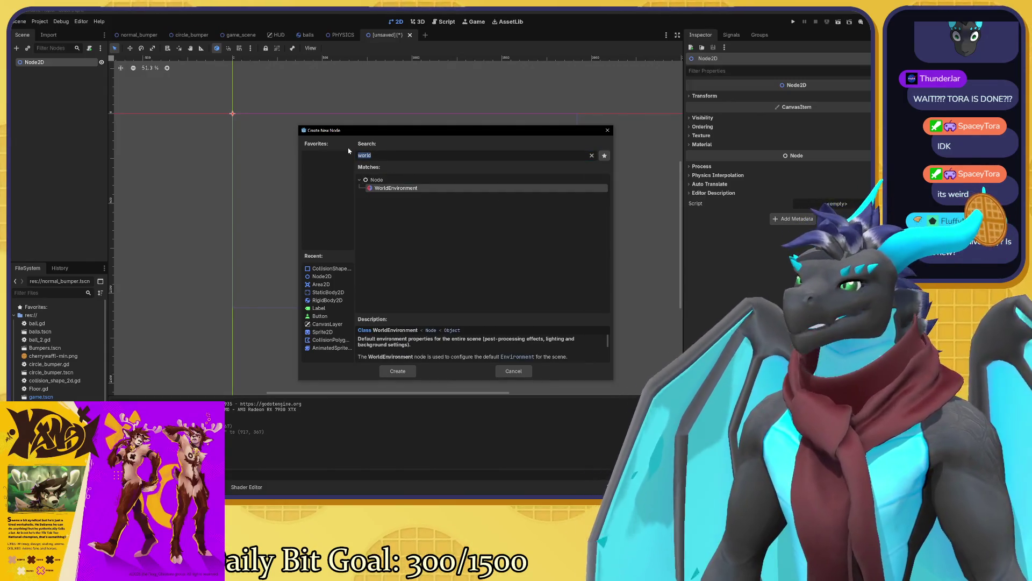
pyautogui.write('stat')
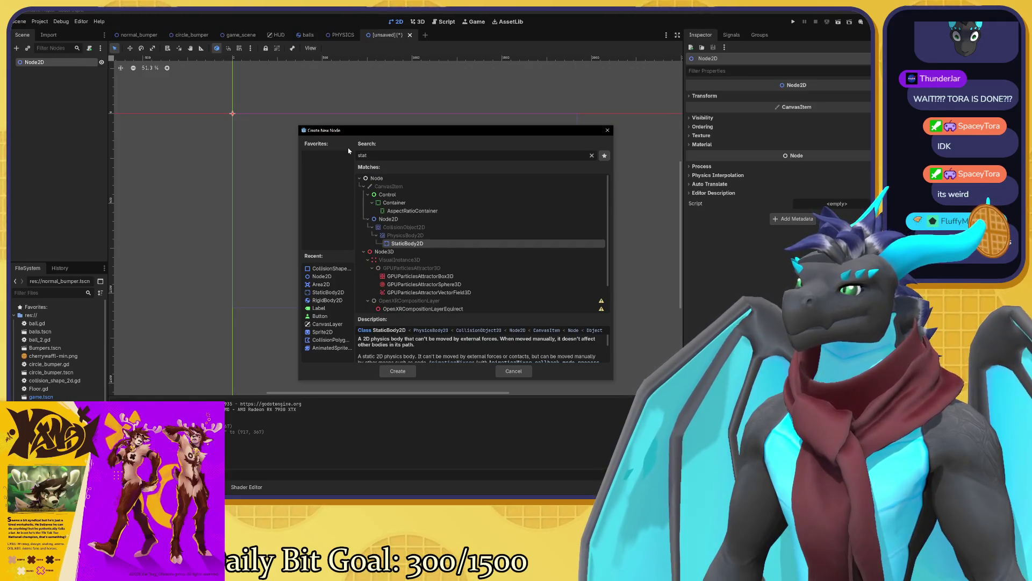
pyautogui.press('BackSpace')
pyautogui.press('BackSpace')
pyautogui.press('BackSpace')
pyautogui.write('b')
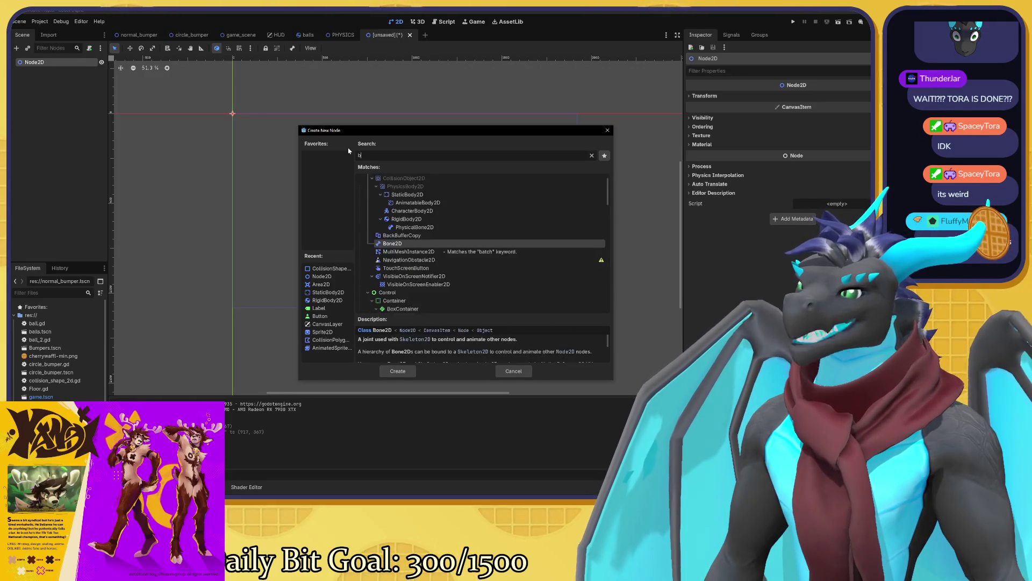
pyautogui.write('ound')
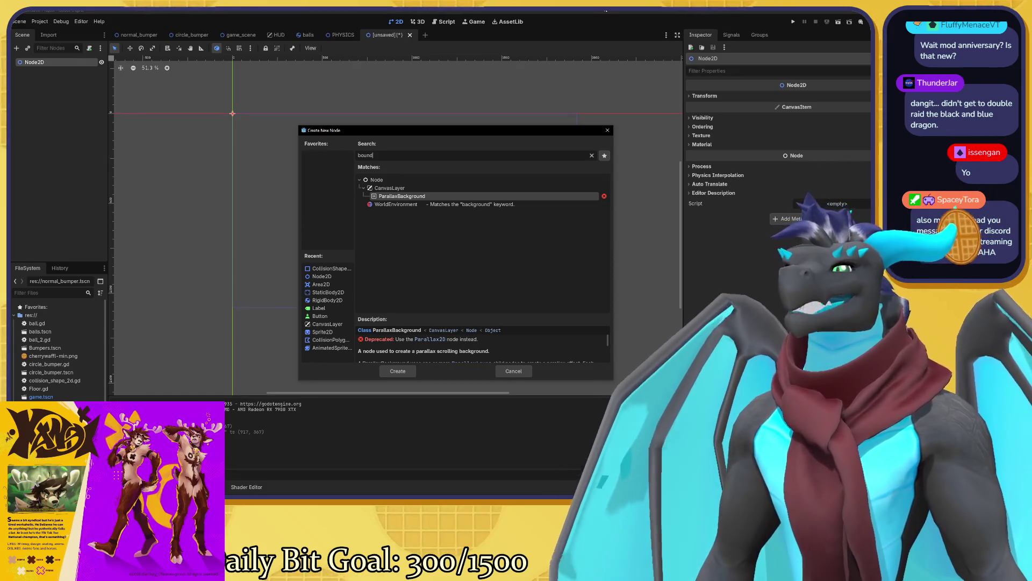
pyautogui.press('BackSpace')
pyautogui.press('BackSpace')
pyautogui.press('BackSpace')
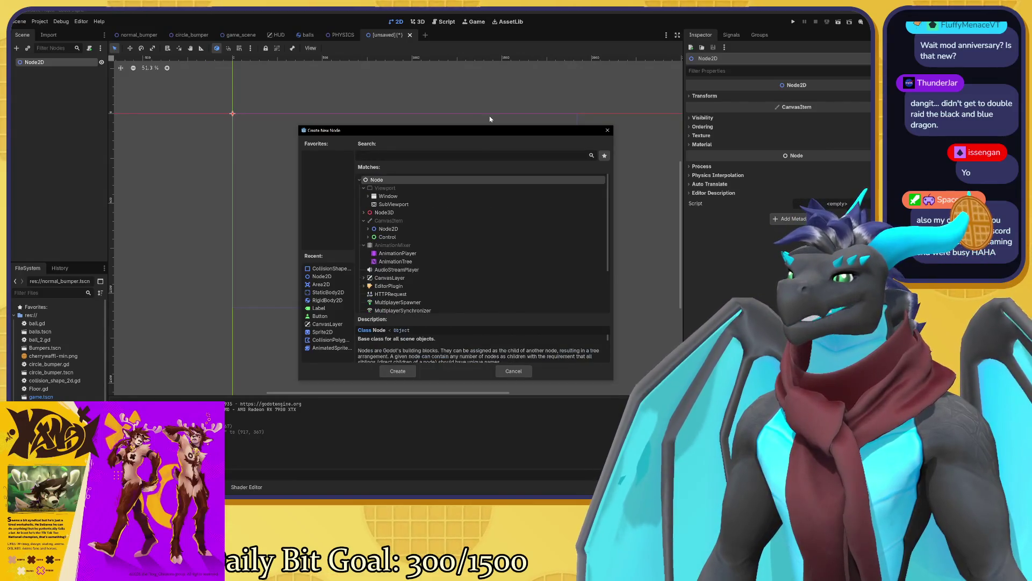
pyautogui.click(368, 229)
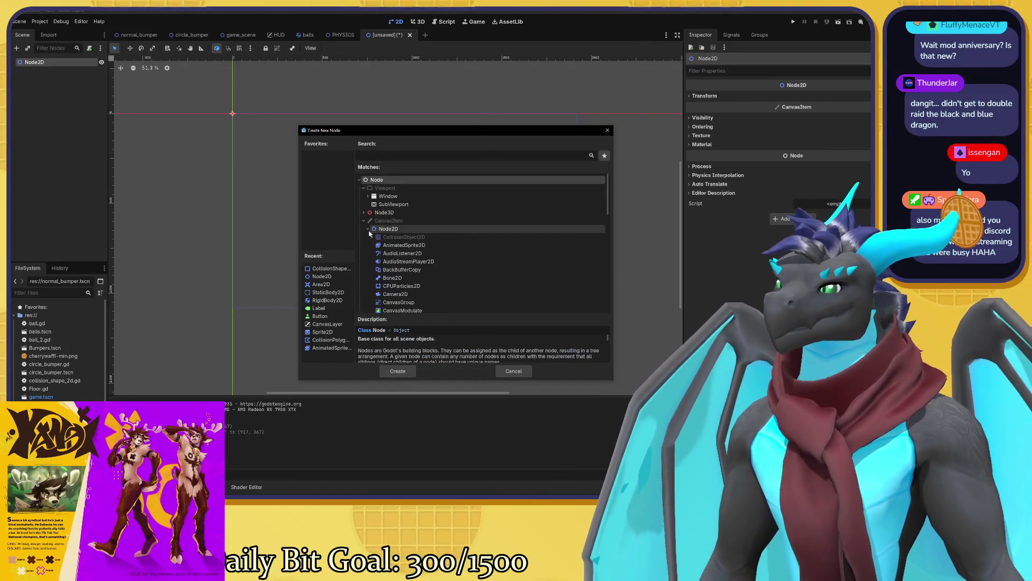
pyautogui.scroll(-3, 411, 232)
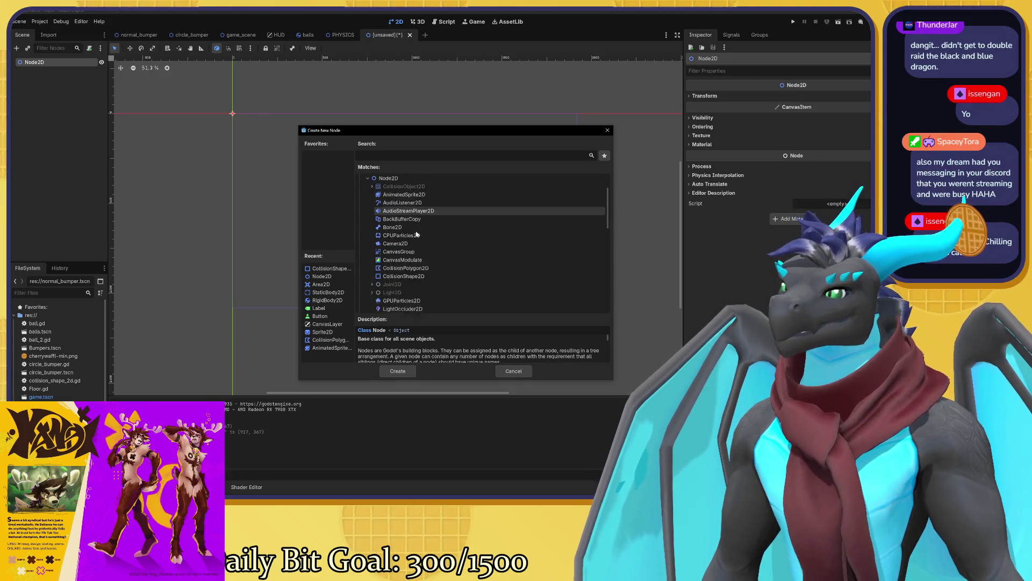
pyautogui.scroll(-5, 417, 234)
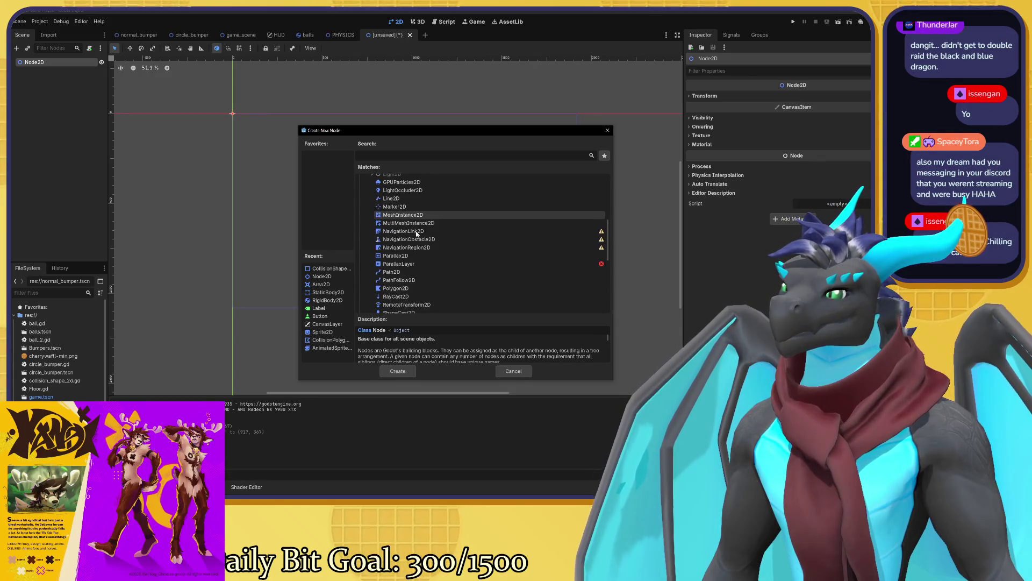
pyautogui.scroll(-3, 425, 236)
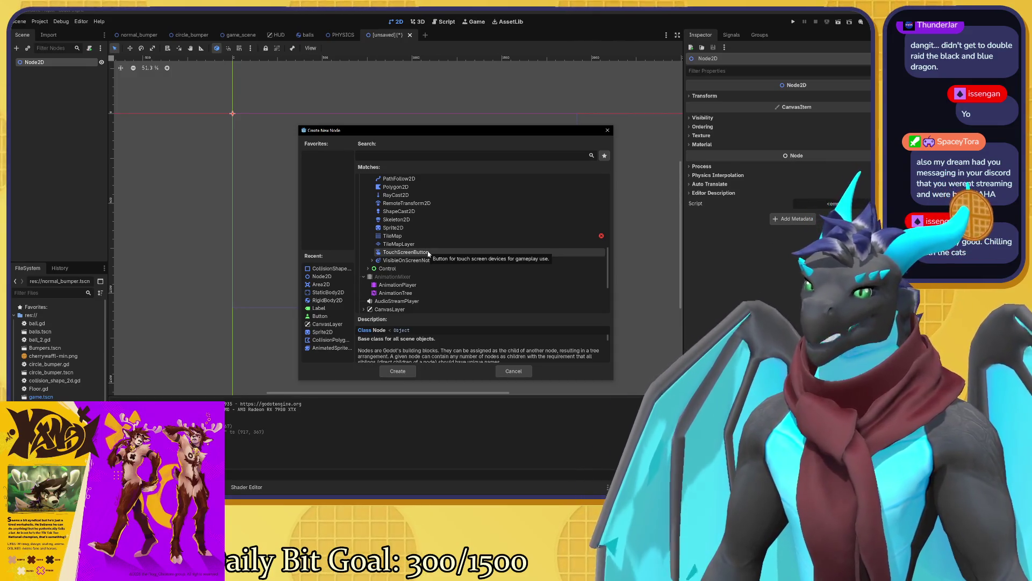
pyautogui.scroll(3, 428, 253)
pyautogui.scroll(1, 428, 254)
pyautogui.scroll(3, 429, 254)
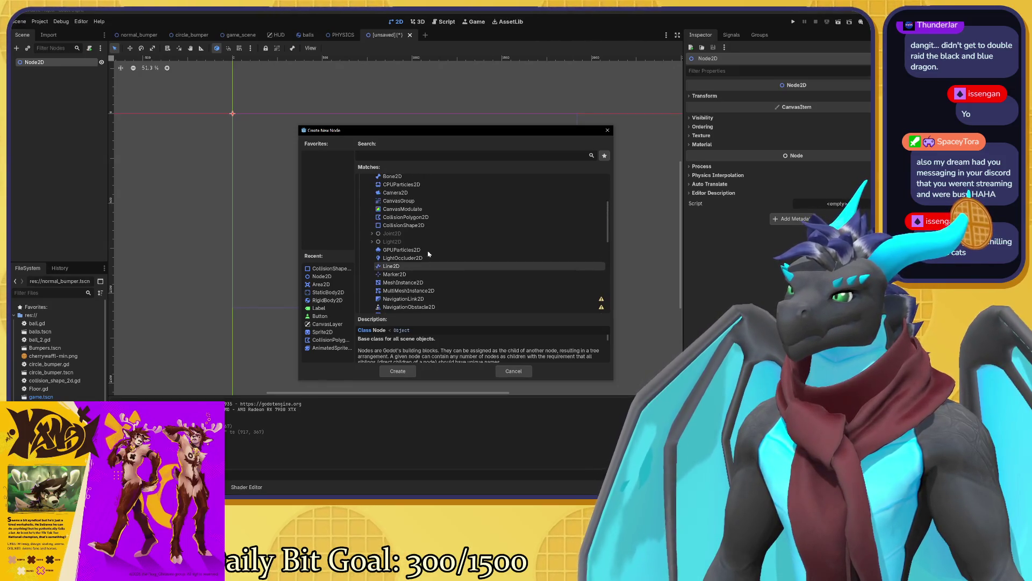
pyautogui.scroll(2, 429, 254)
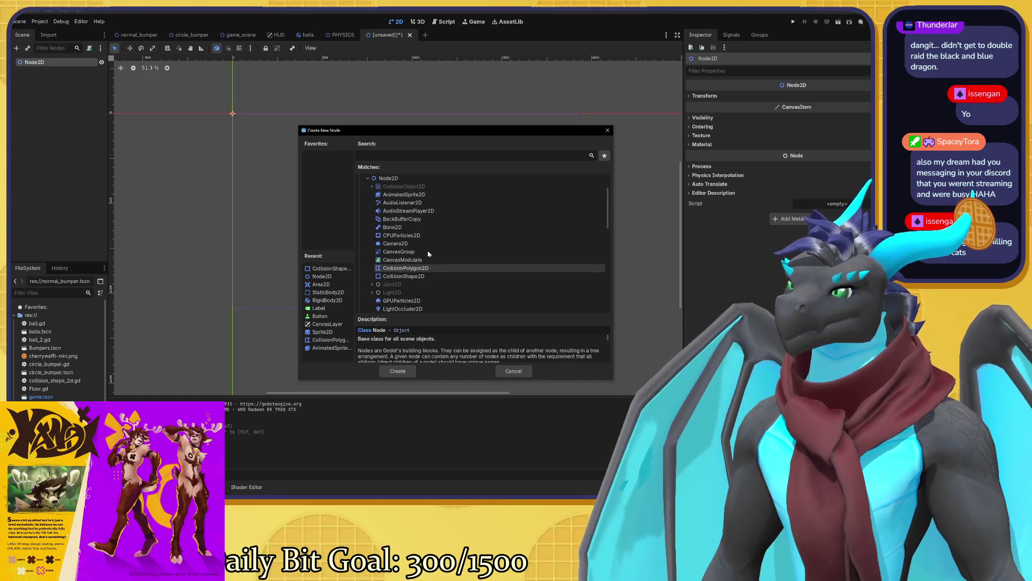
pyautogui.scroll(-2, 422, 233)
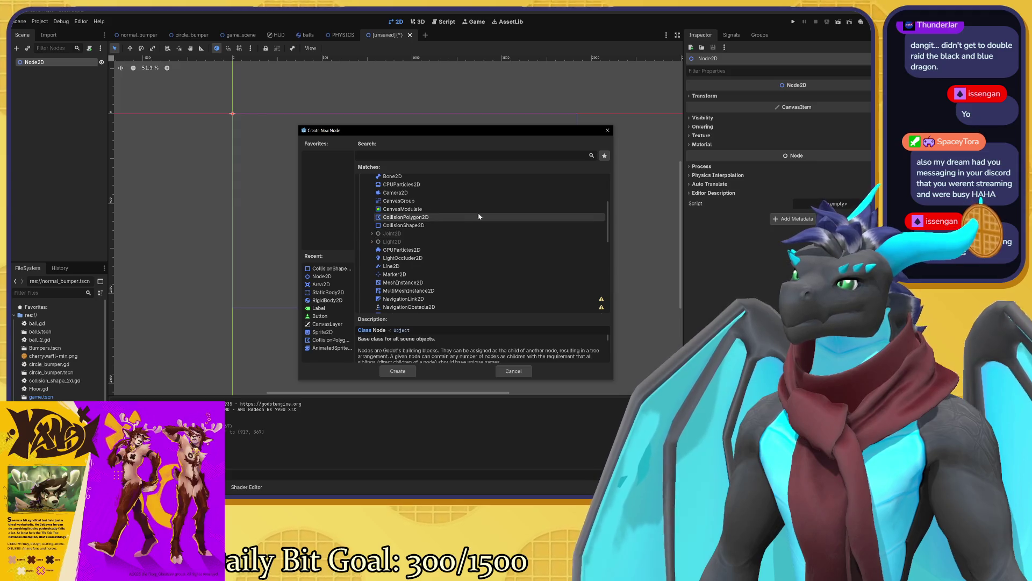
pyautogui.scroll(-1, 422, 209)
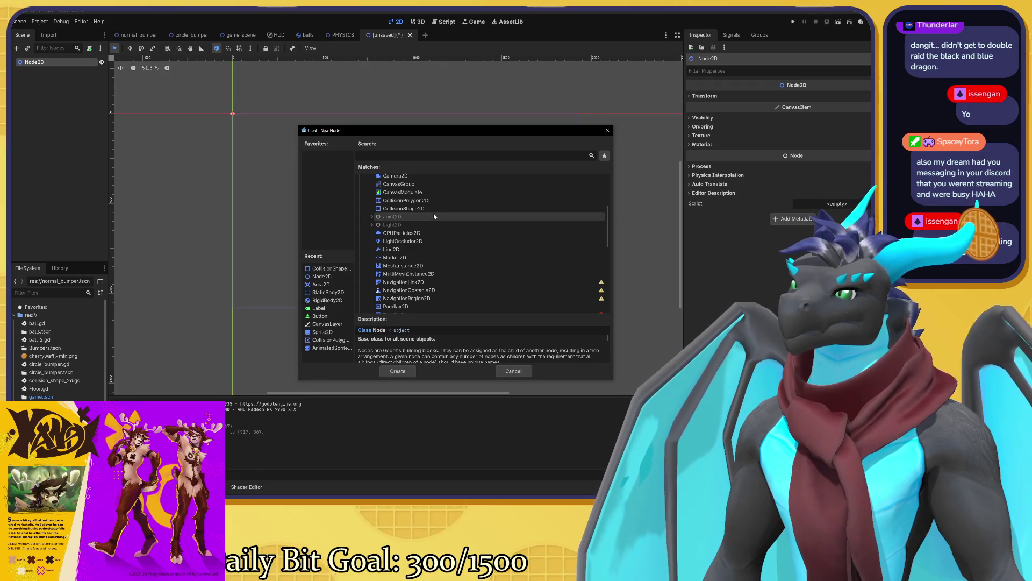
pyautogui.scroll(7, 427, 210)
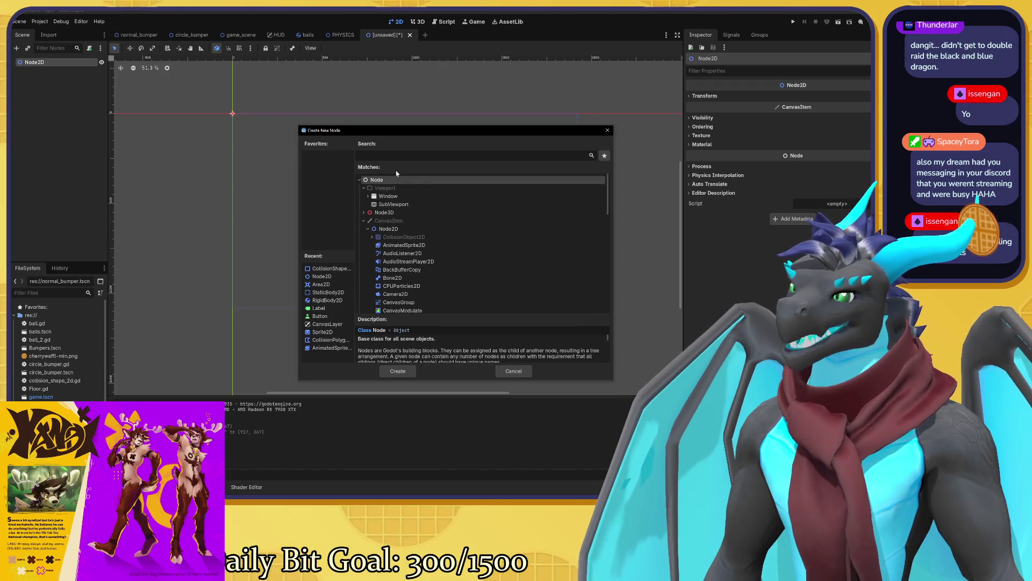
pyautogui.write('stat')
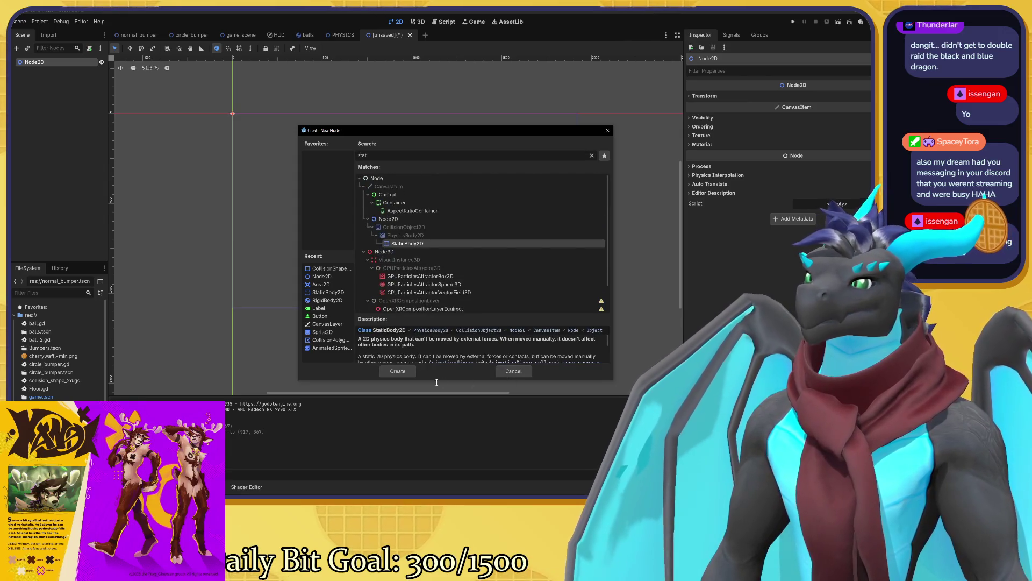
# - Create the StaticBody2D under the Node2D root, recentre the canvas, and reopen the node-creation dialog
pyautogui.click(406, 374)
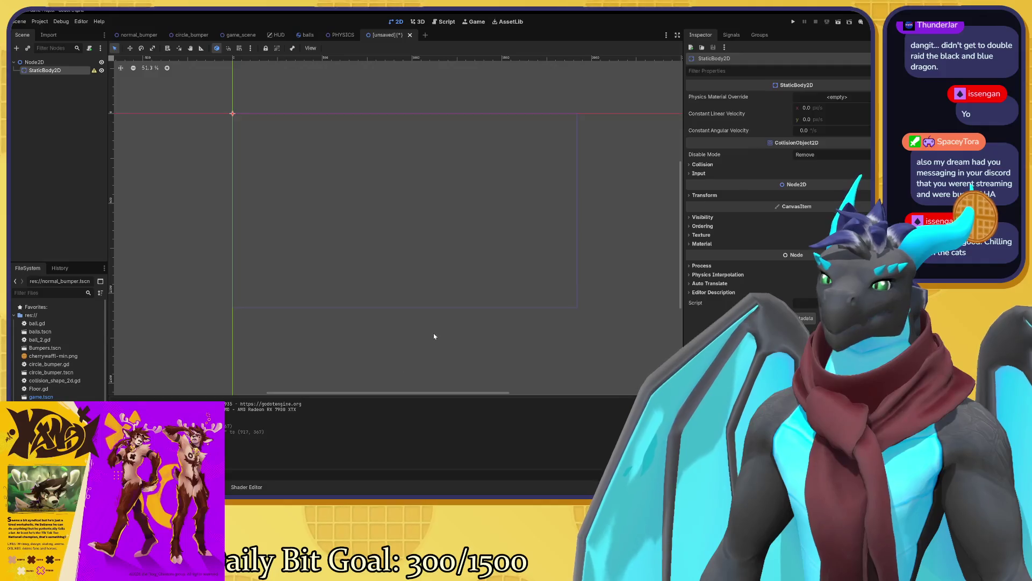
pyautogui.moveTo(417, 300); pyautogui.dragTo(442, 306)
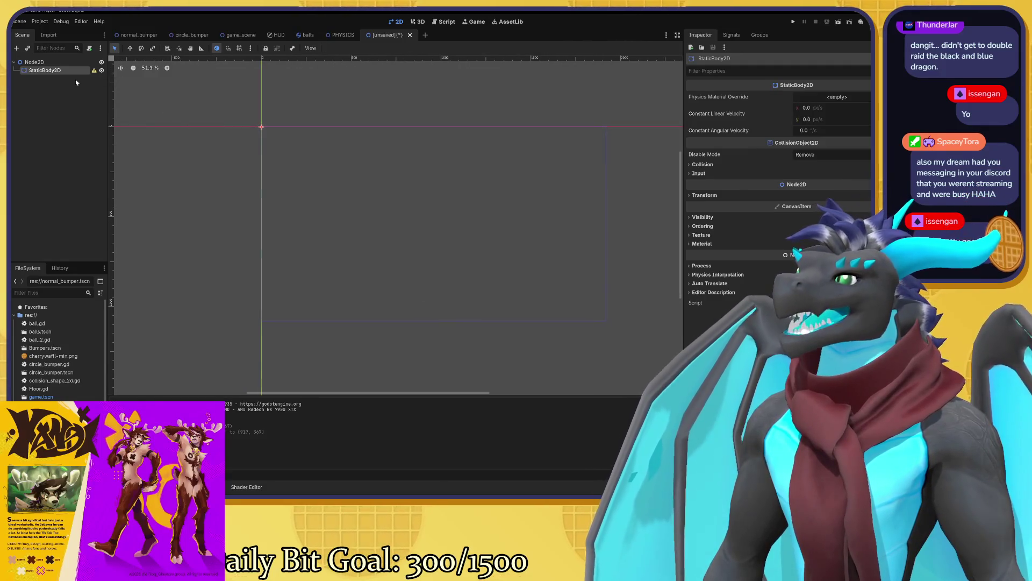
pyautogui.hotkey('ctrl', 'a')
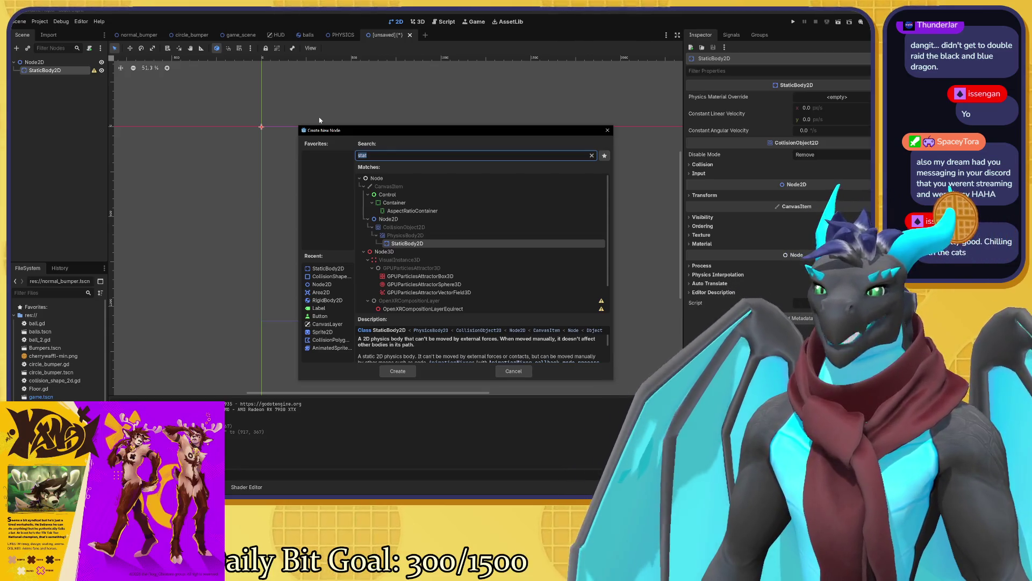
# - Add a CollisionShape2D with a new WorldBoundaryShape2D and drag its normal to stand vertical
pyautogui.write('coll')
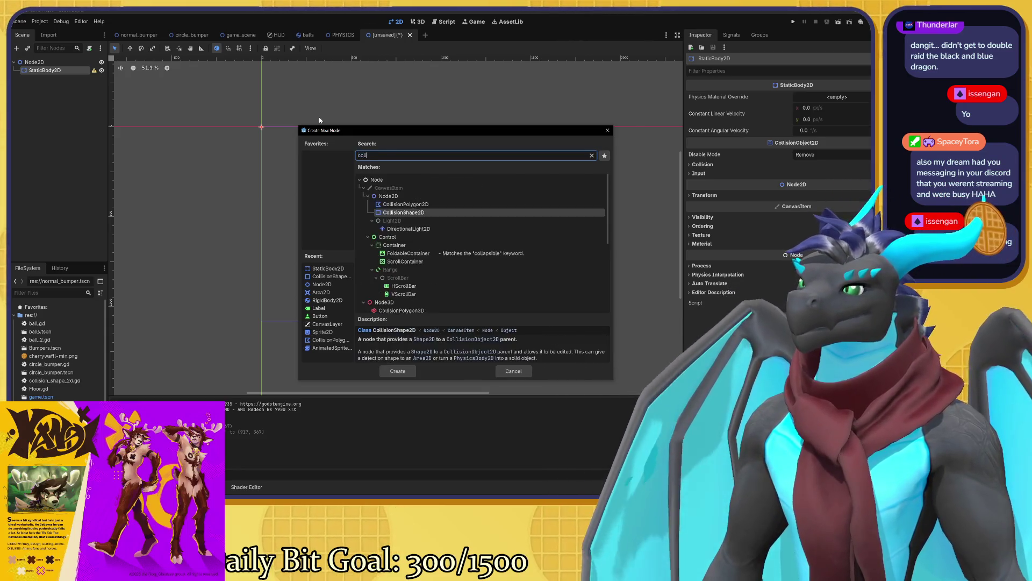
pyautogui.click(398, 372)
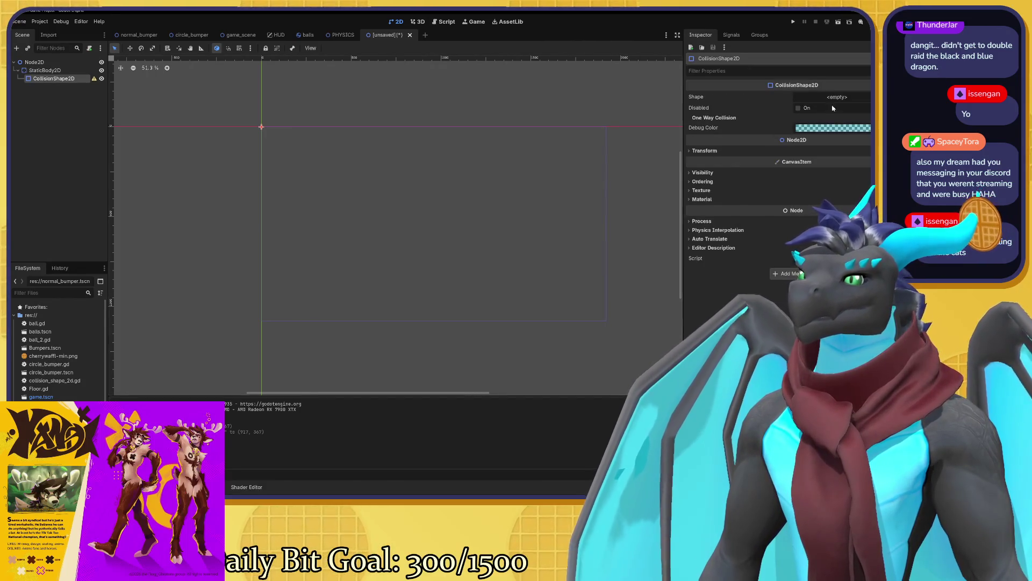
pyautogui.click(837, 97)
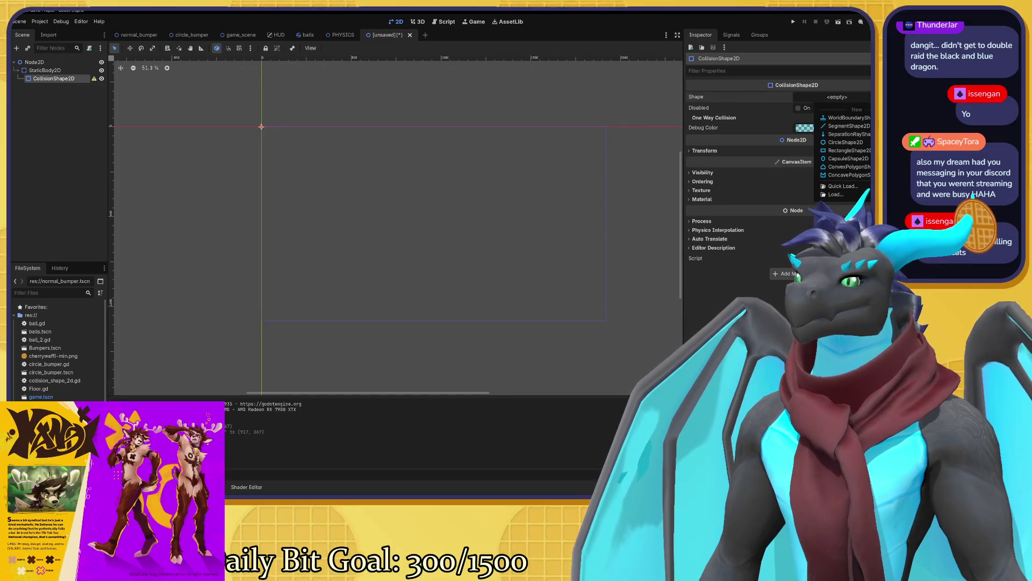
pyautogui.click(861, 118)
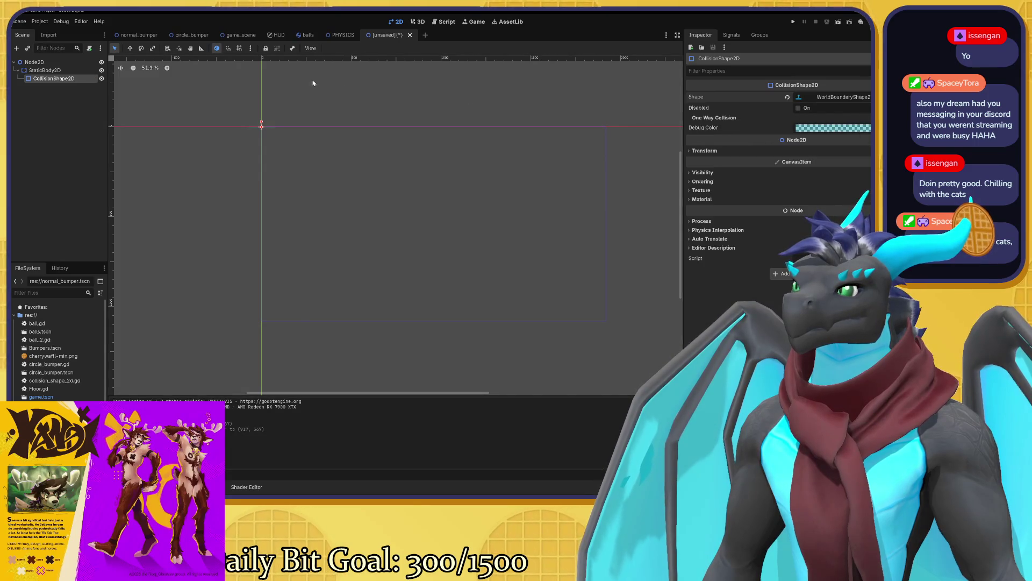
pyautogui.scroll(10, 255, 121)
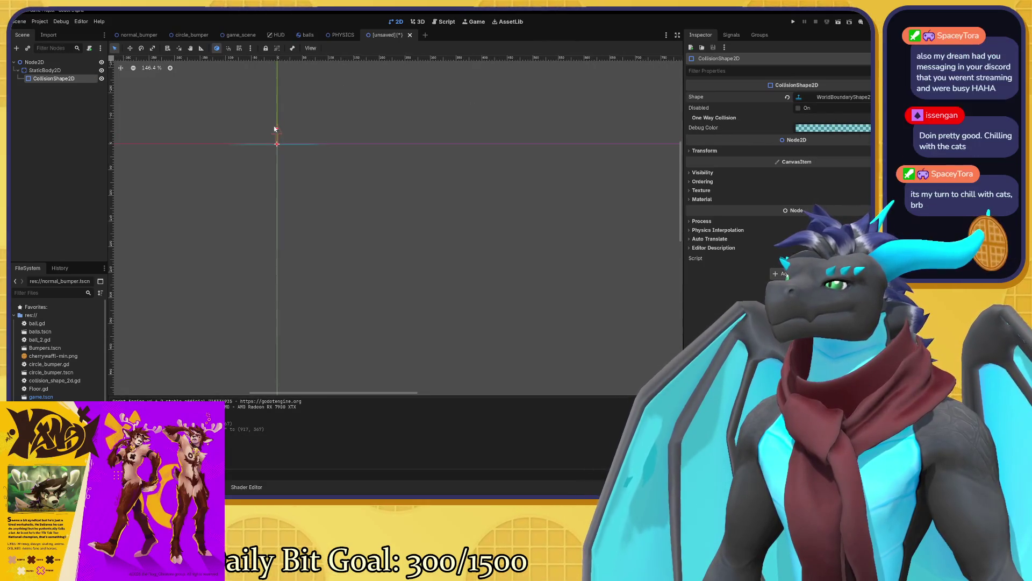
pyautogui.moveTo(278, 131); pyautogui.dragTo(303, 145)
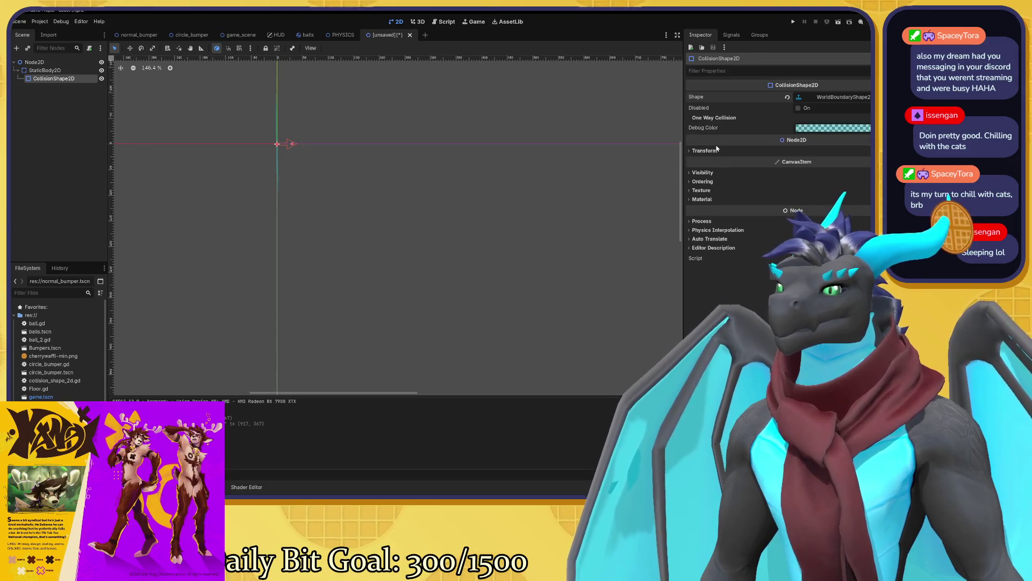
pyautogui.click(753, 151)
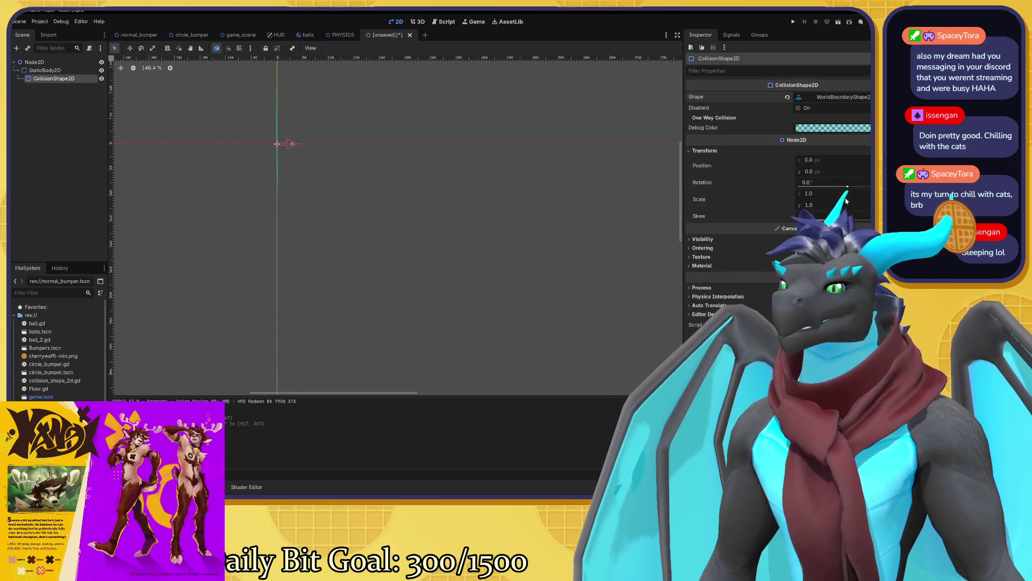
pyautogui.moveTo(806, 215); pyautogui.dragTo(833, 215)
pyautogui.hotkey('ctrl', 'z')
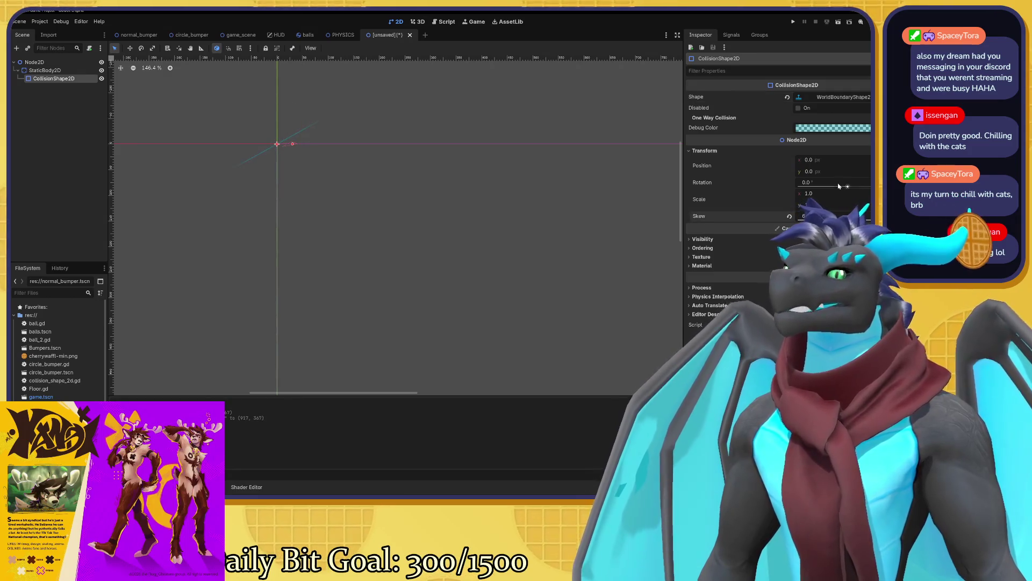
pyautogui.moveTo(848, 186); pyautogui.dragTo(841, 188)
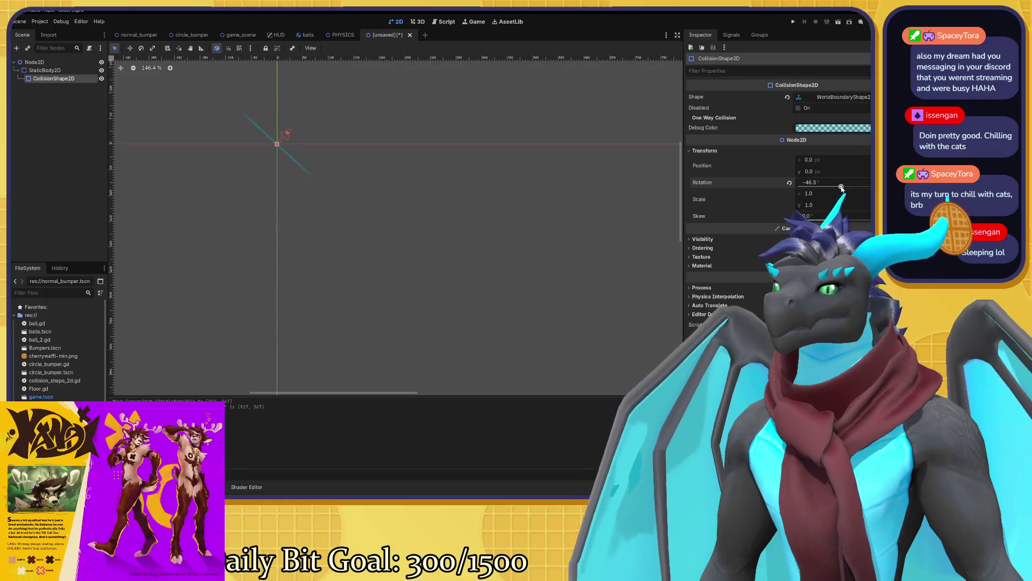
pyautogui.hotkey('ctrl', 'z')
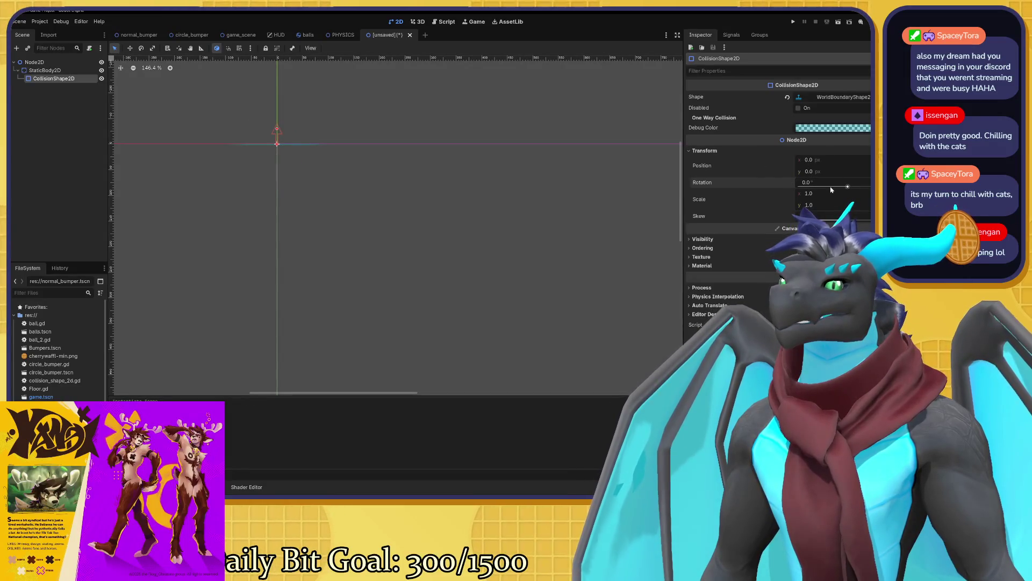
pyautogui.moveTo(847, 186); pyautogui.dragTo(858, 186)
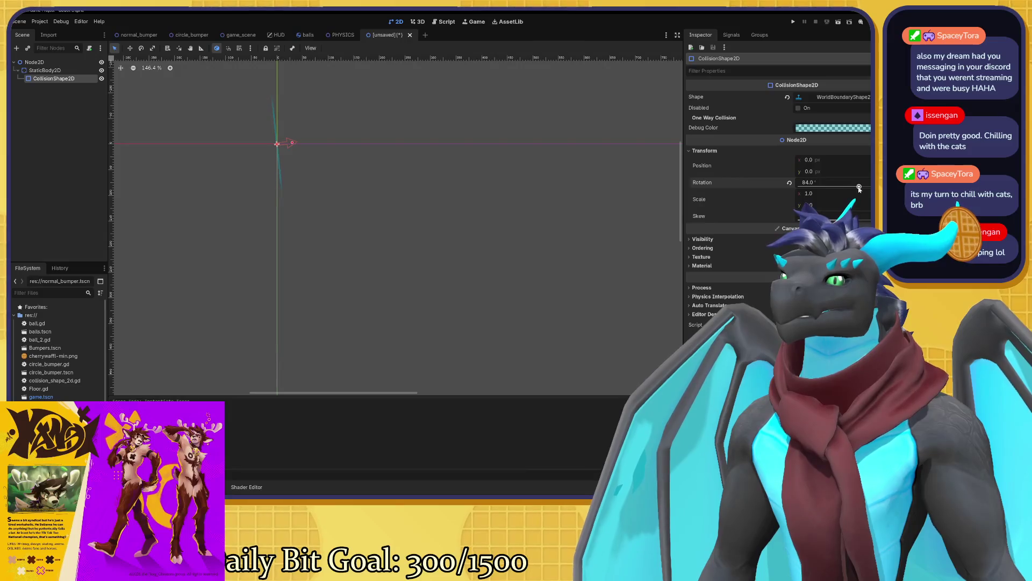
pyautogui.click(810, 183)
pyautogui.write('90')
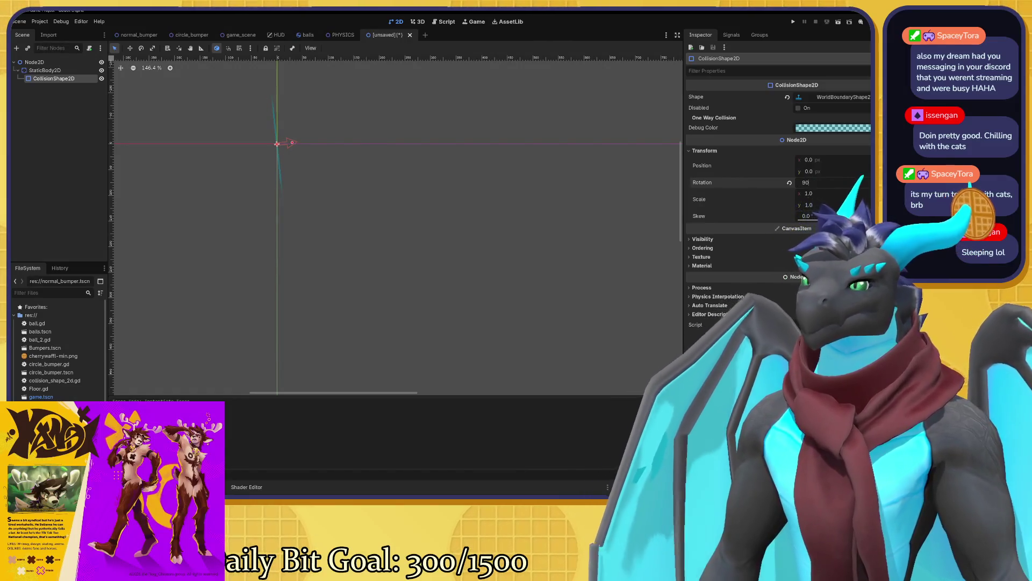
pyautogui.click(557, 188)
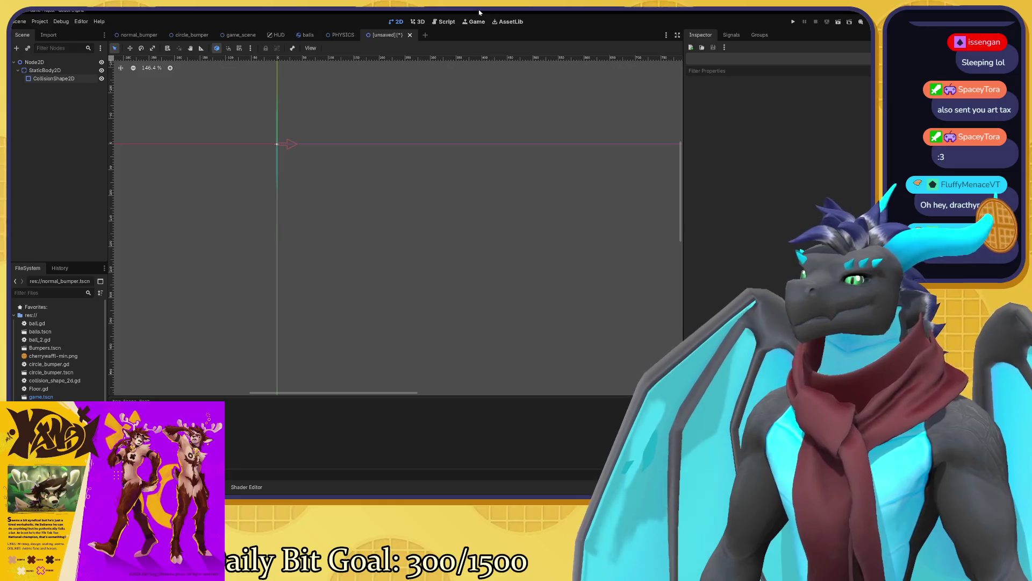
# - Zoom out to frame the play area, then select StaticBody2D together with its CollisionShape2D
pyautogui.moveTo(419, 209); pyautogui.dragTo(389, 118)
pyautogui.scroll(-5, 396, 215)
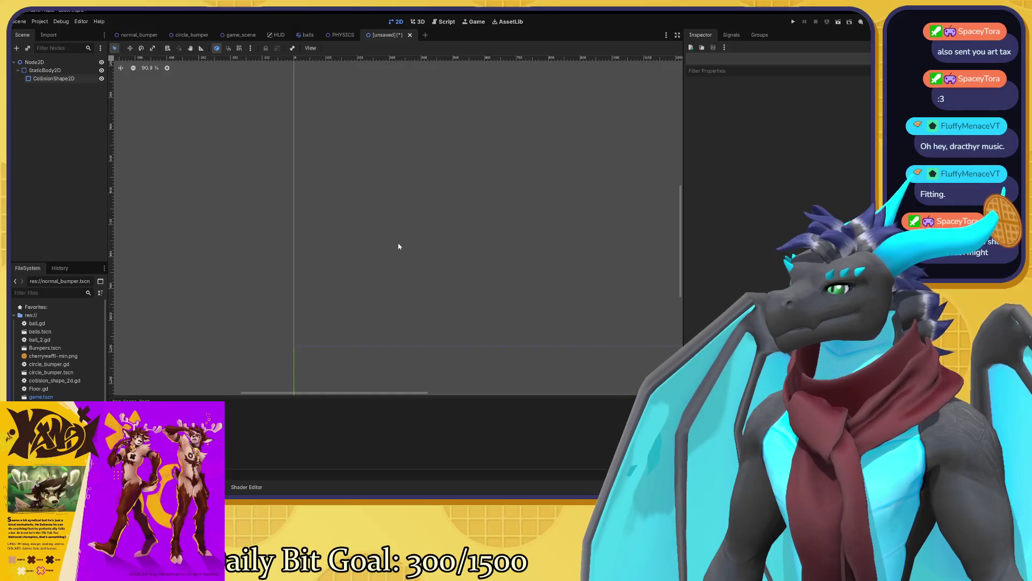
pyautogui.moveTo(357, 261)
pyautogui.mouseDown()
pyautogui.moveTo(313, 175)
pyautogui.moveTo(233, 175)
pyautogui.moveTo(260, 175)
pyautogui.mouseUp()
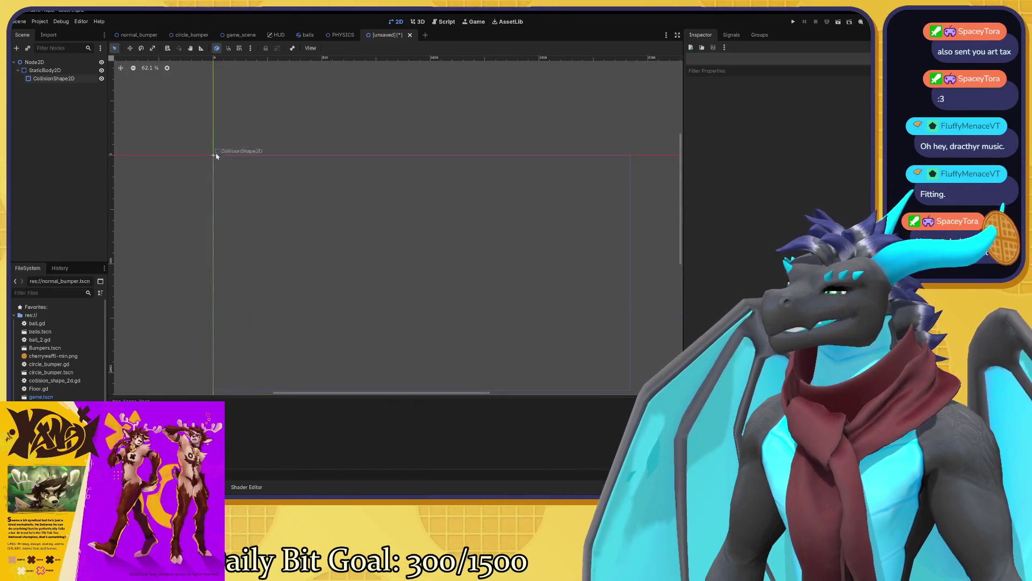
pyautogui.click(56, 71)
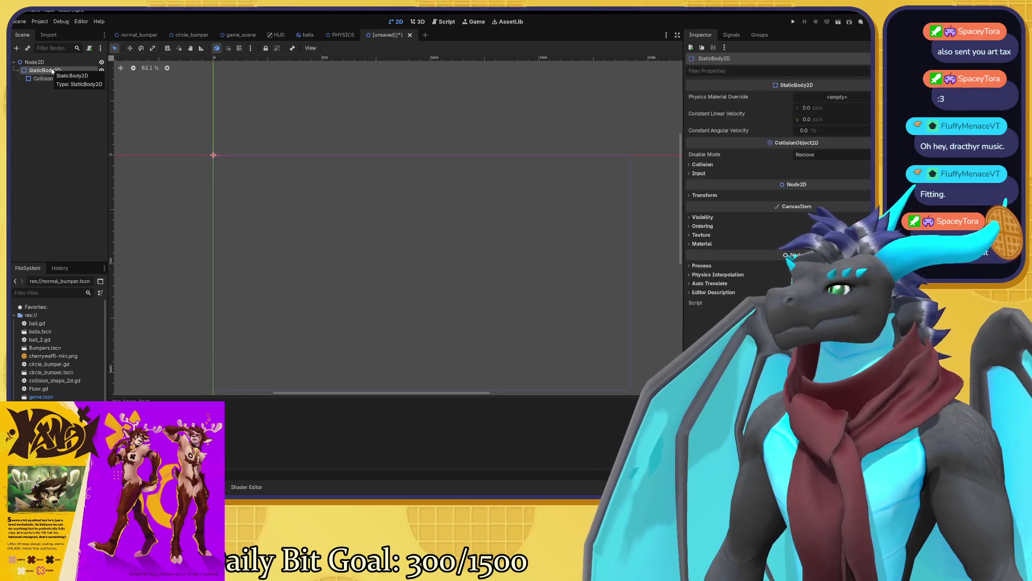
pyautogui.click(57, 96)
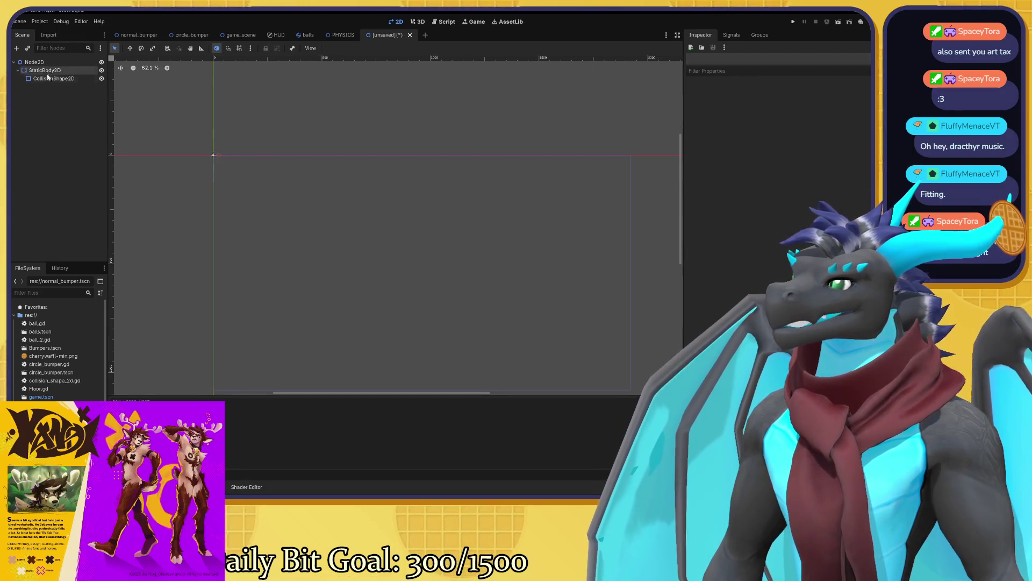
pyautogui.click(57, 73)
pyautogui.keyDown('shift'); pyautogui.click(61, 80); pyautogui.keyUp('shift')
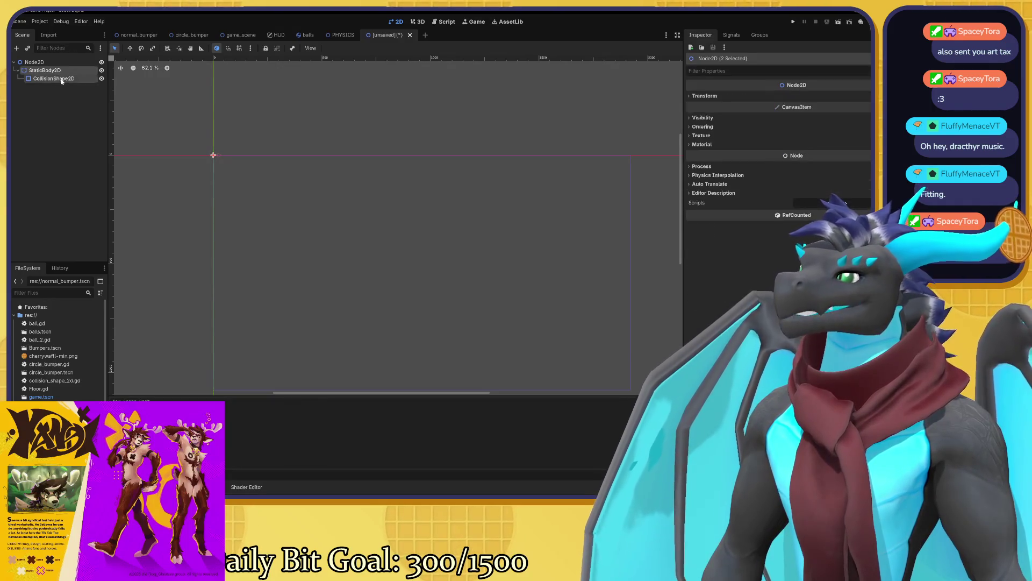
# - Copy the first StaticBody2D and paste it under Node2D as StaticBody2D2
pyautogui.rightClick(57, 79)
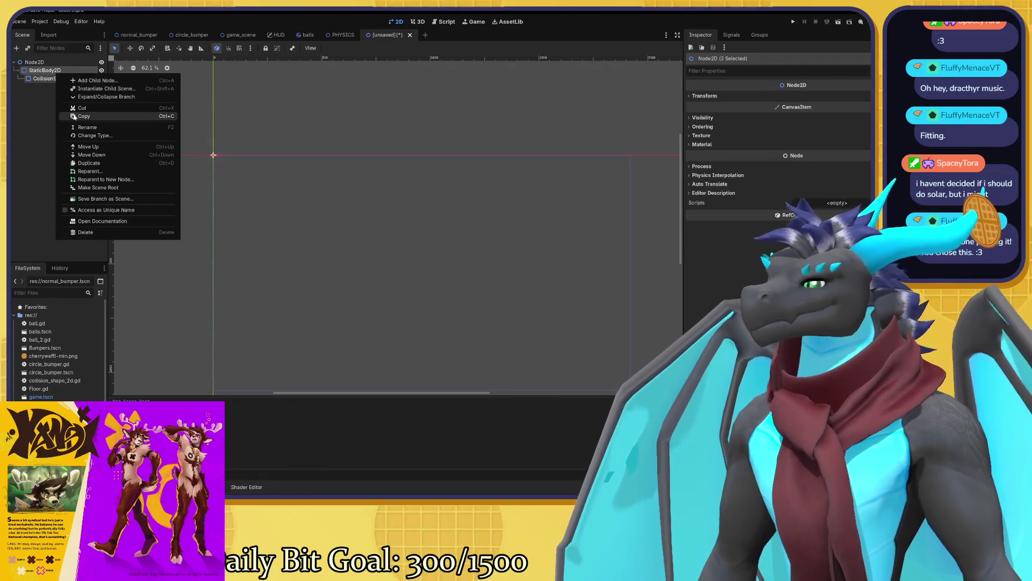
pyautogui.click(51, 107)
pyautogui.click(32, 62)
pyautogui.rightClick(32, 63)
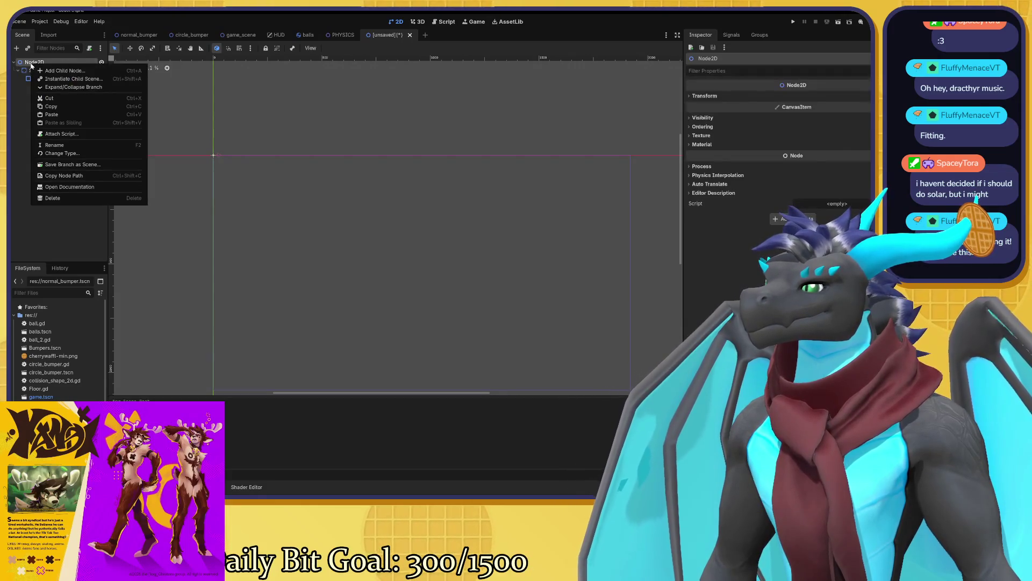
pyautogui.click(56, 115)
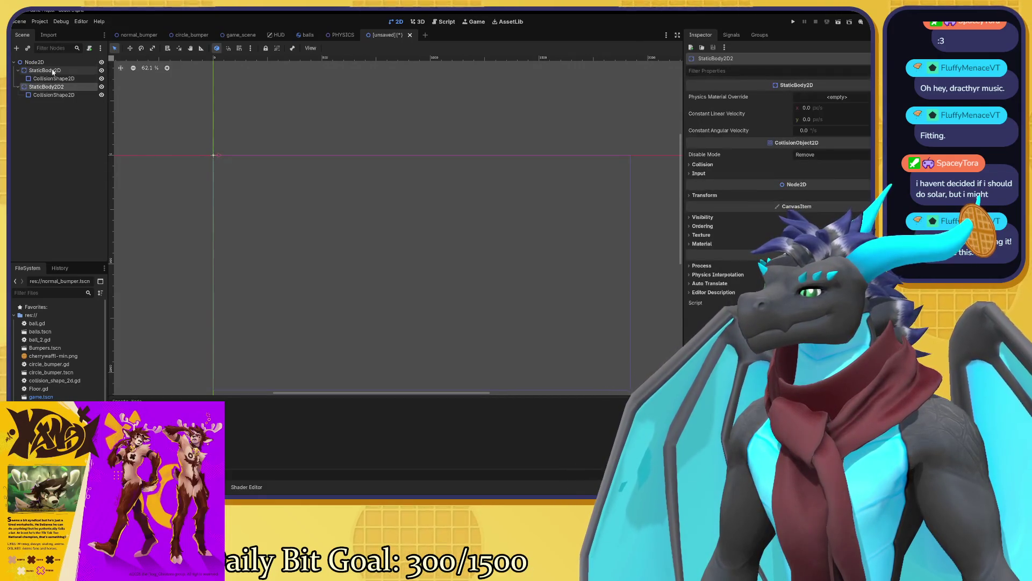
# - Select the new collision shape and StaticBody2D2 together and expand their Transform properties
pyautogui.click(214, 156)
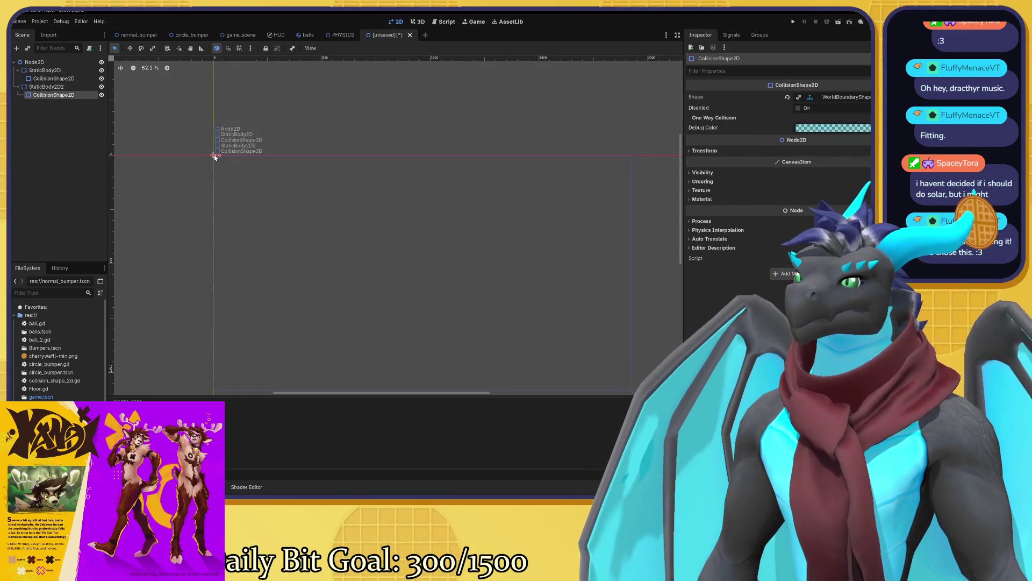
pyautogui.keyDown('ctrl'); pyautogui.click(52, 89); pyautogui.keyUp('ctrl')
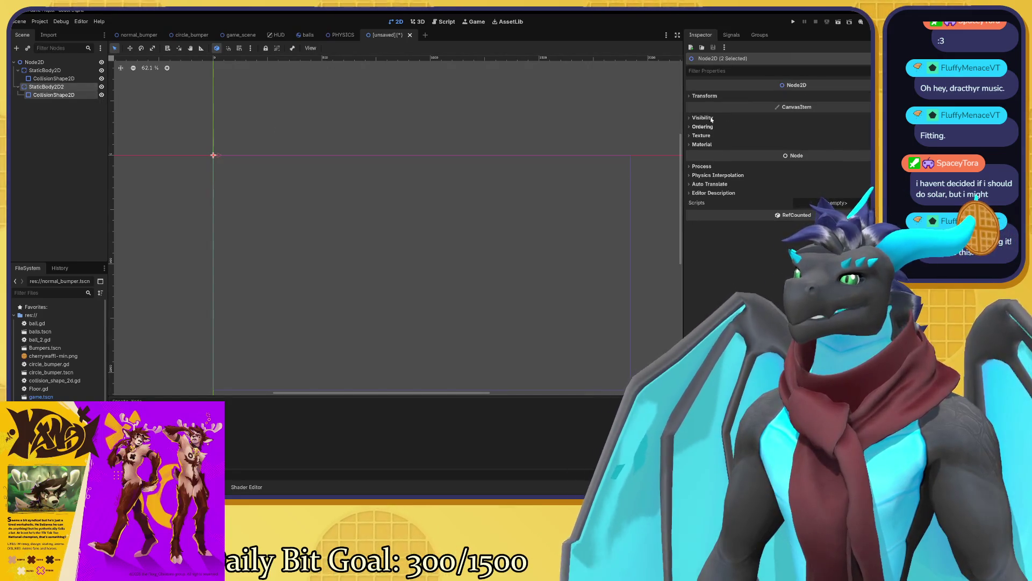
pyautogui.click(717, 96)
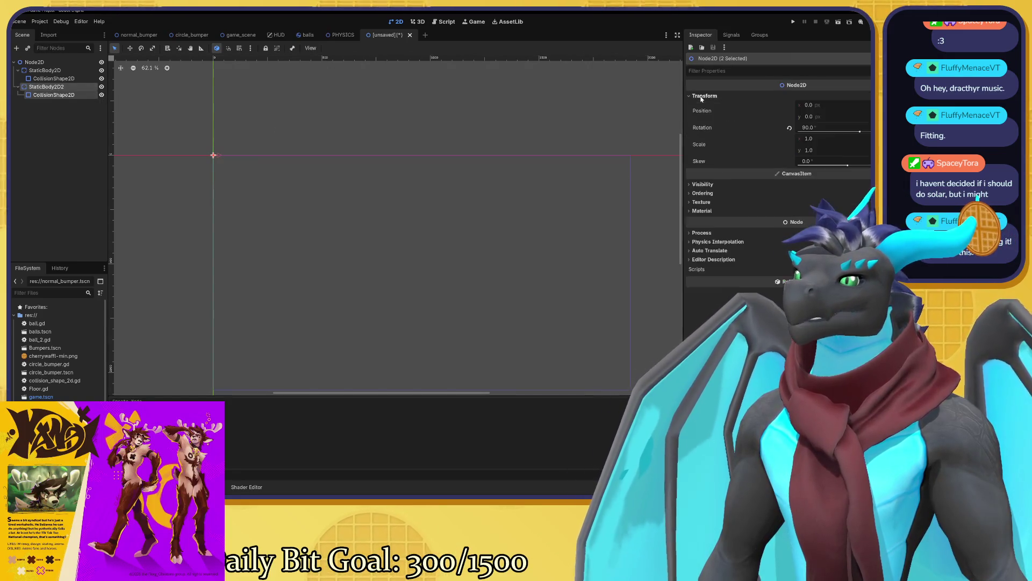
# - Set the copied wall's Position x to 1920 and revert its Rotation to 0
pyautogui.moveTo(810, 106); pyautogui.dragTo(822, 106)
pyautogui.click(822, 105)
pyautogui.write('1920')
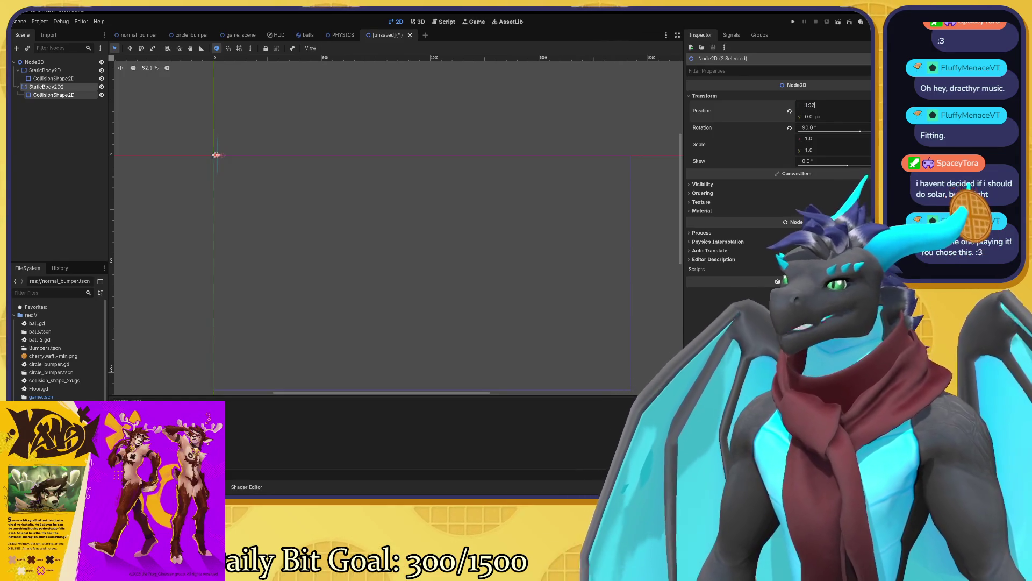
pyautogui.press('Return')
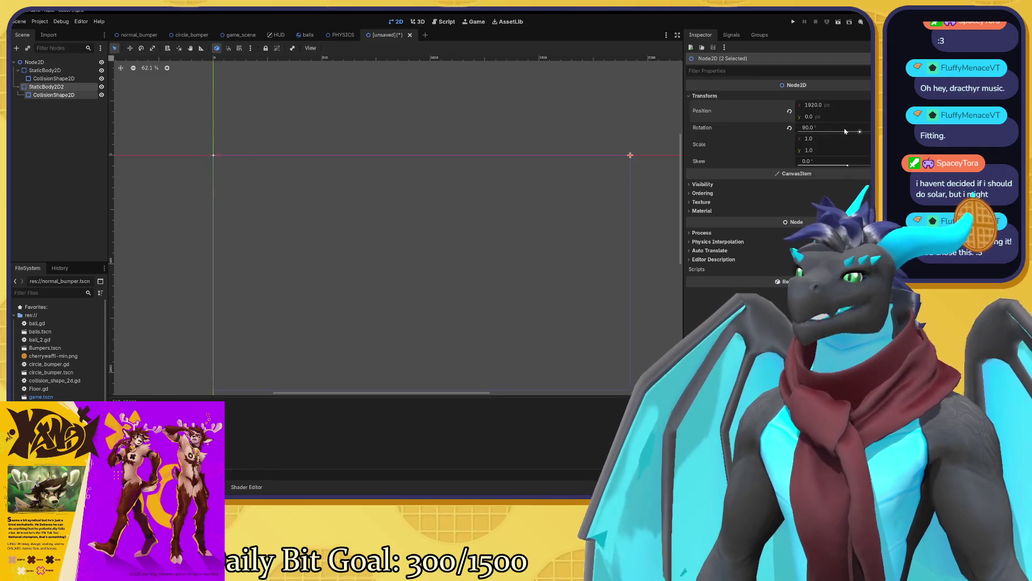
pyautogui.click(790, 128)
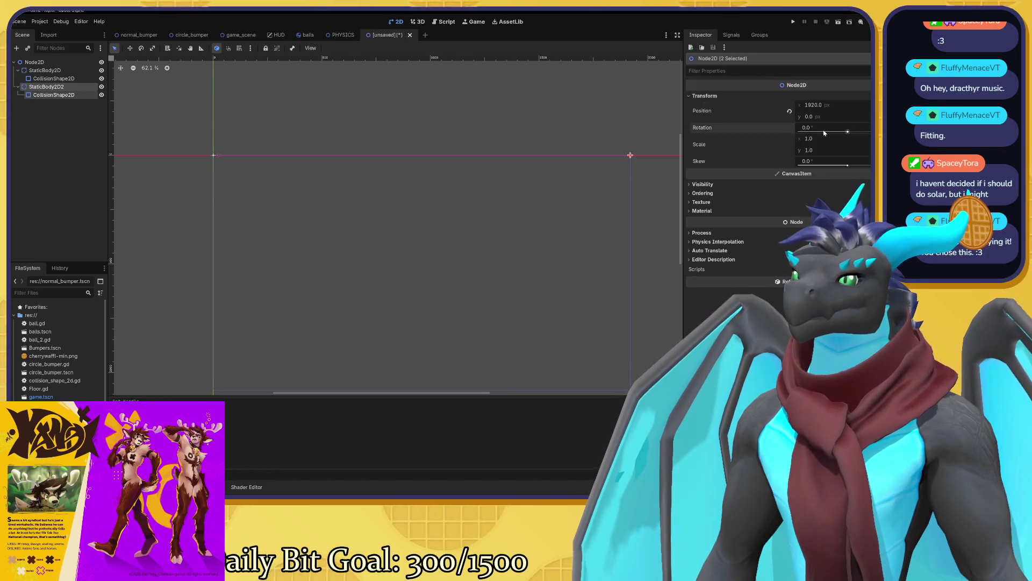
pyautogui.click(806, 128)
pyautogui.click(56, 94)
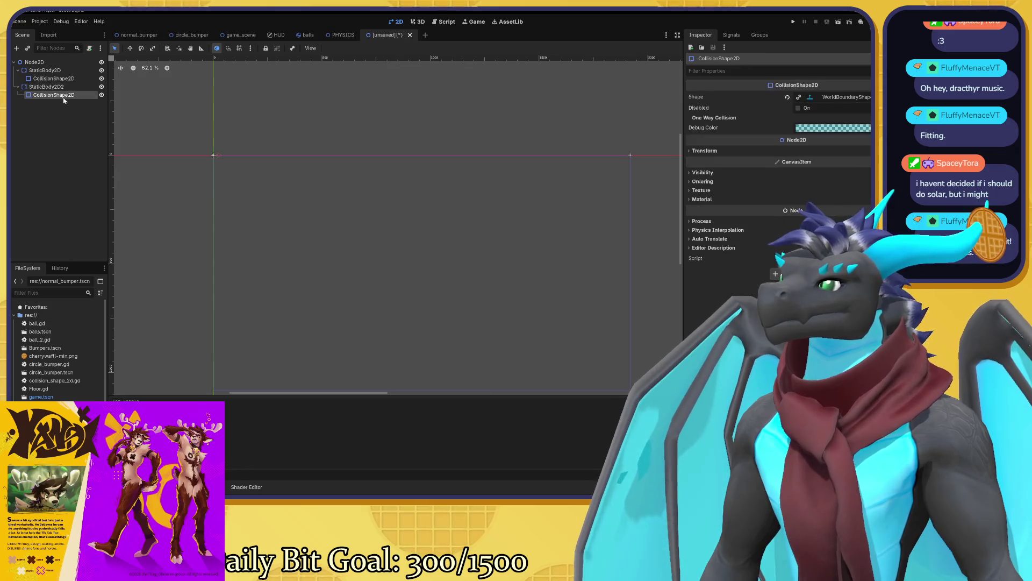
# - Select StaticBody2D2's CollisionShape2D and pan the canvas to the new wall at the right edge
pyautogui.click(58, 87)
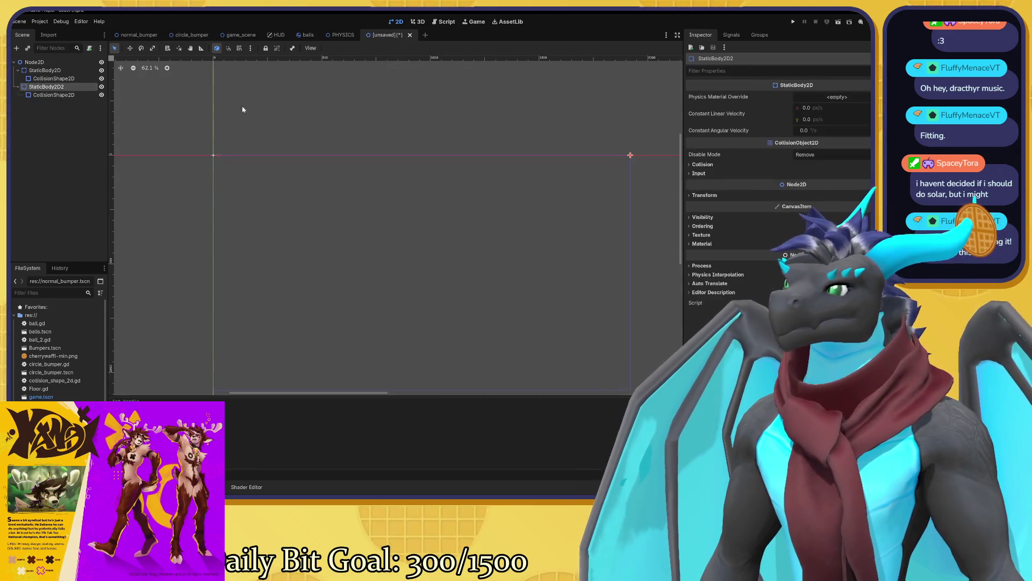
pyautogui.click(89, 95)
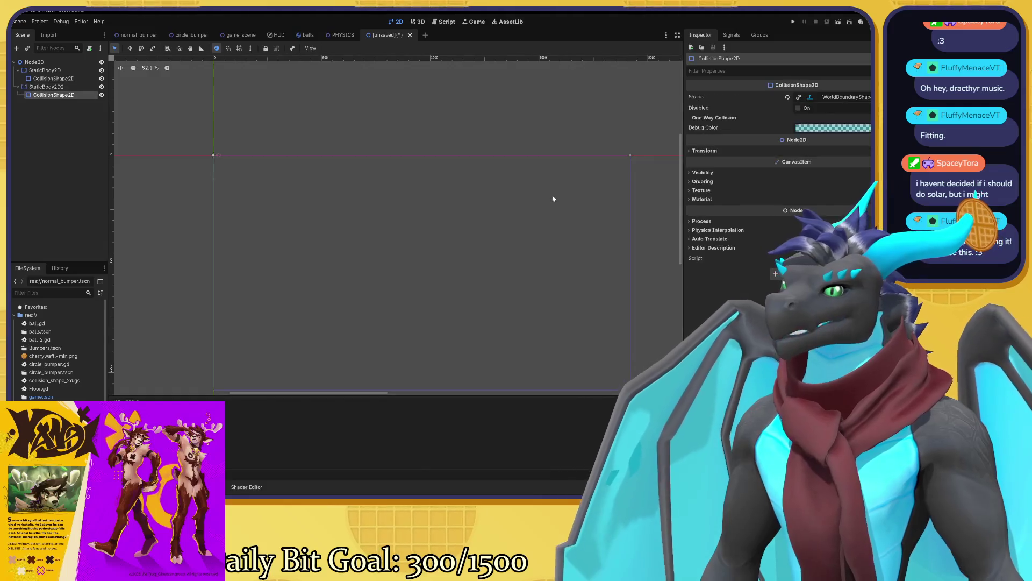
pyautogui.press('f')
pyautogui.scroll(8, 487, 129)
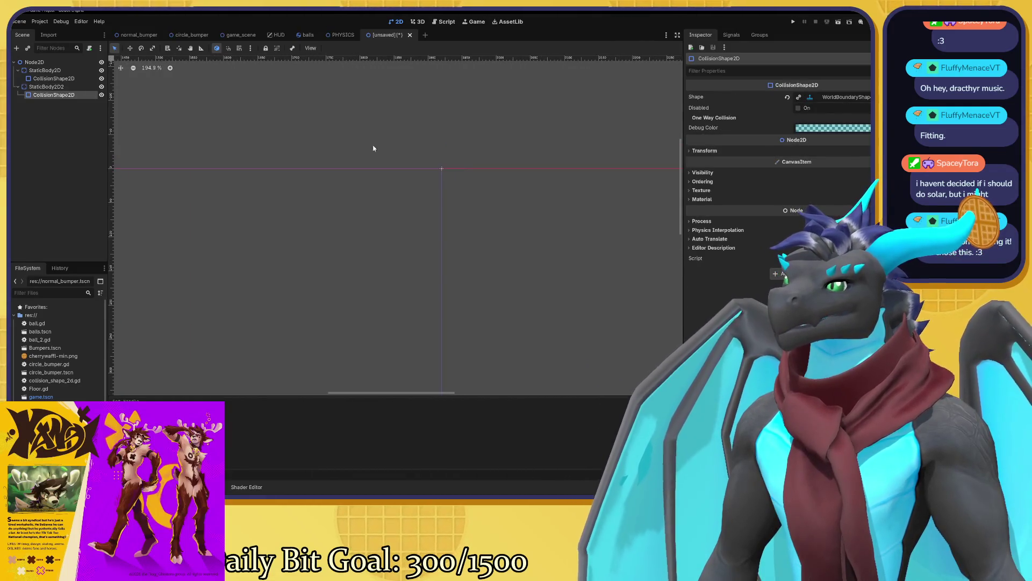
pyautogui.scroll(-5, 595, 230)
pyautogui.moveTo(208, 245)
pyautogui.mouseDown()
pyautogui.moveTo(606, 264)
pyautogui.moveTo(272, 244)
pyautogui.mouseUp()
pyautogui.scroll(-1, 457, 256)
pyautogui.moveTo(457, 256)
pyautogui.mouseDown()
pyautogui.moveTo(333, 256)
pyautogui.moveTo(291, 240)
pyautogui.mouseUp()
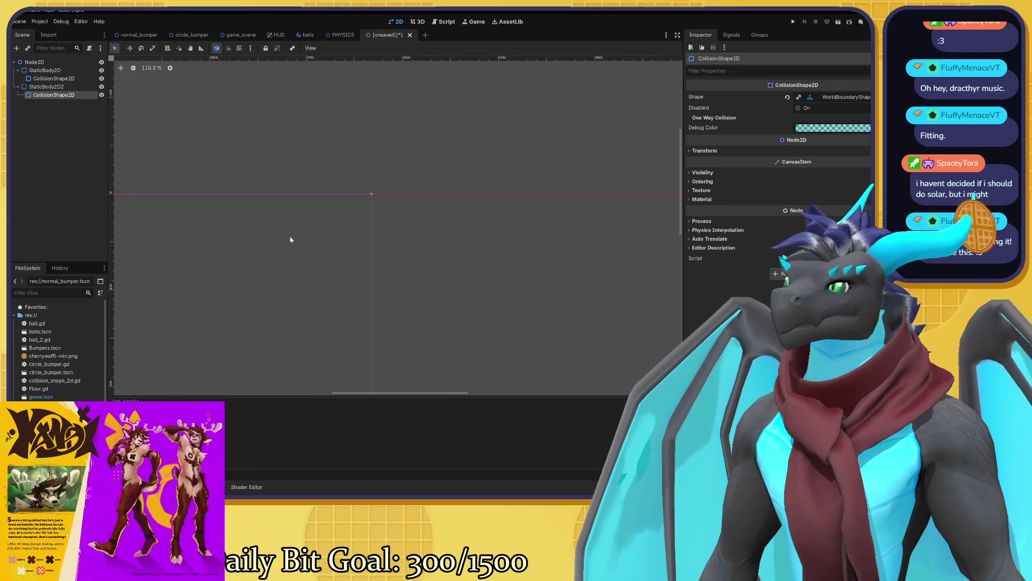
pyautogui.click(370, 195)
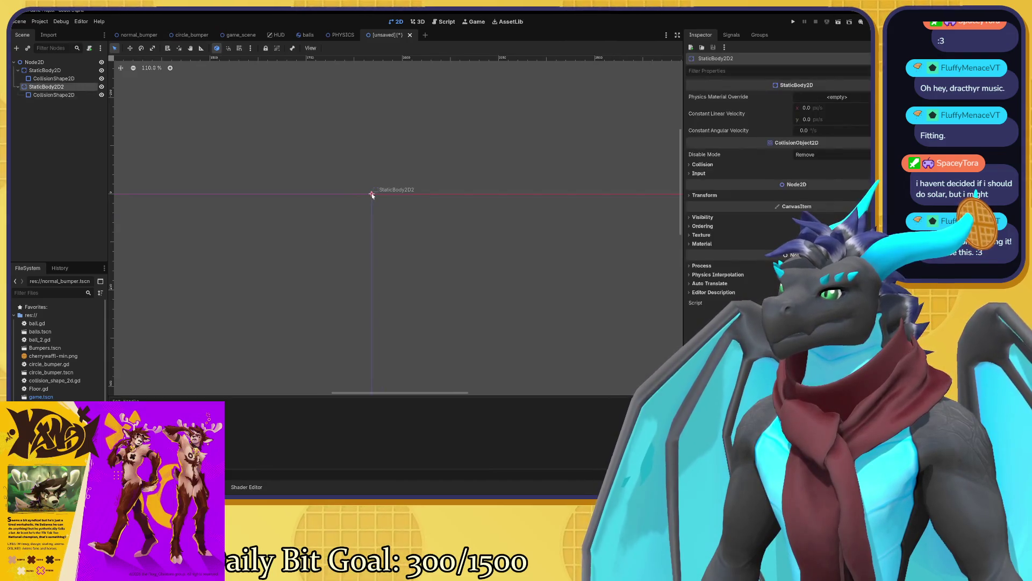
pyautogui.scroll(4, 380, 196)
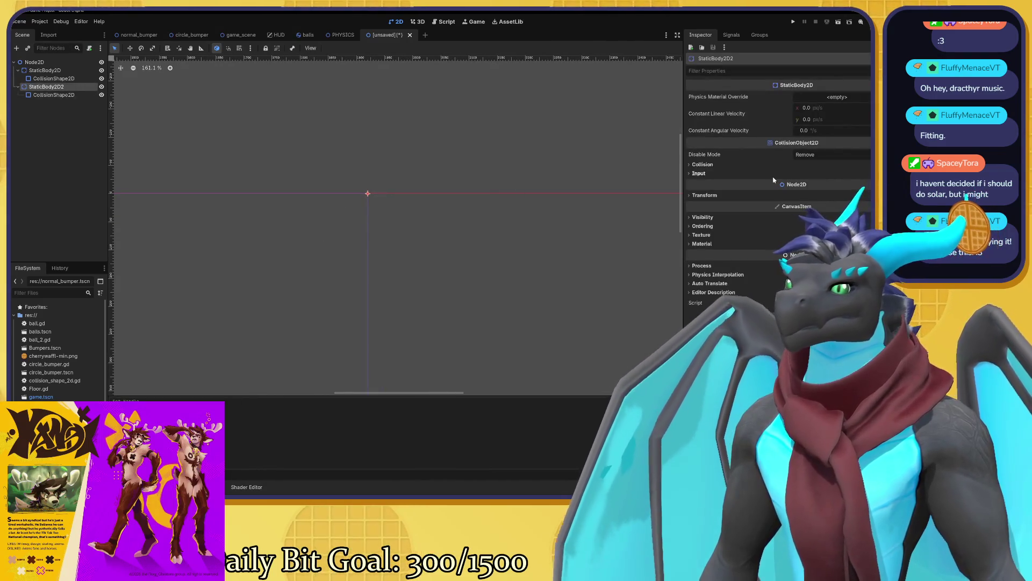
pyautogui.moveTo(781, 154)
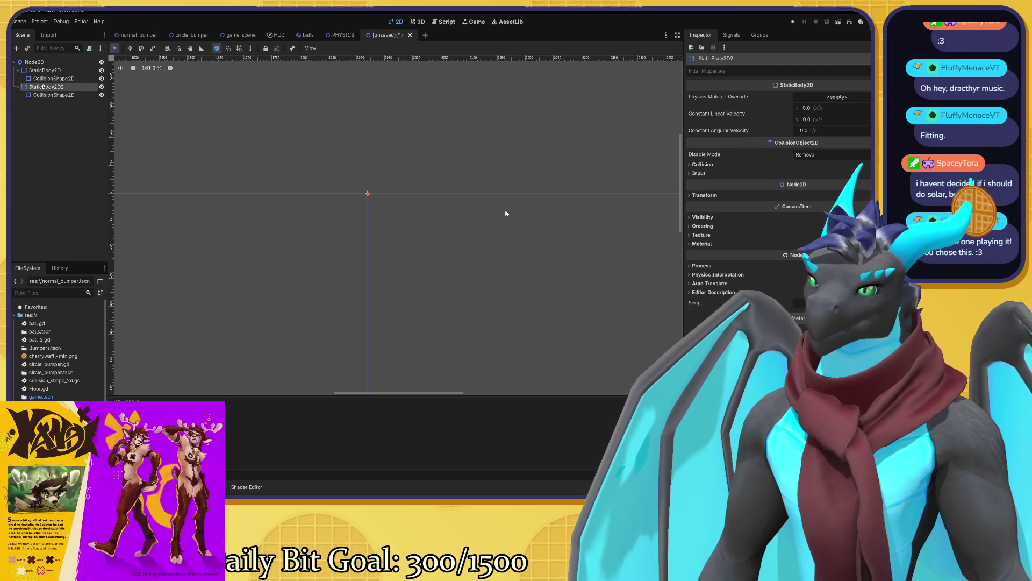
pyautogui.press('Down')
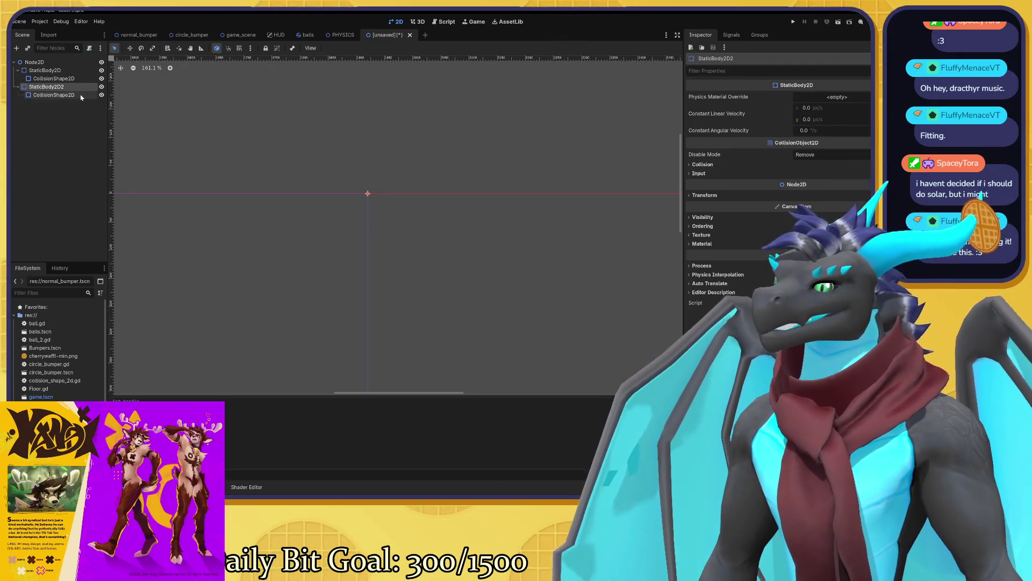
# - Set the second collision shape's Rotation to -90 degrees
pyautogui.click(709, 151)
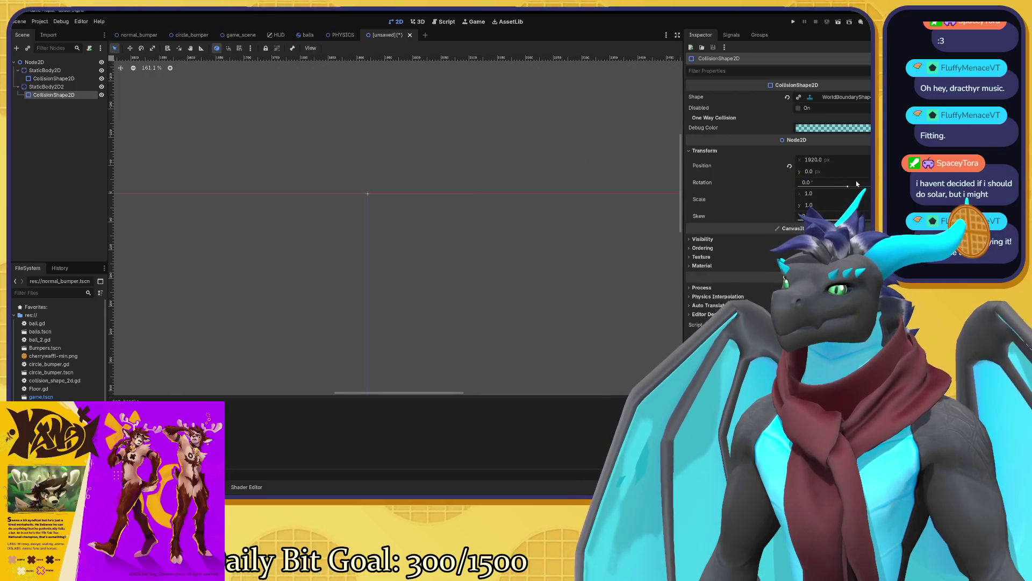
pyautogui.click(810, 183)
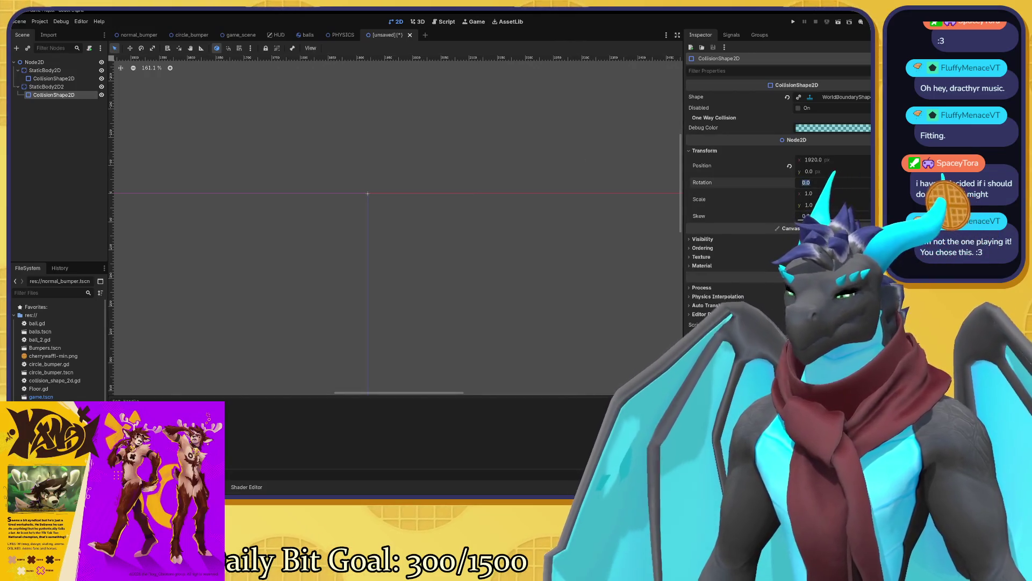
pyautogui.write('-90')
pyautogui.press('Return')
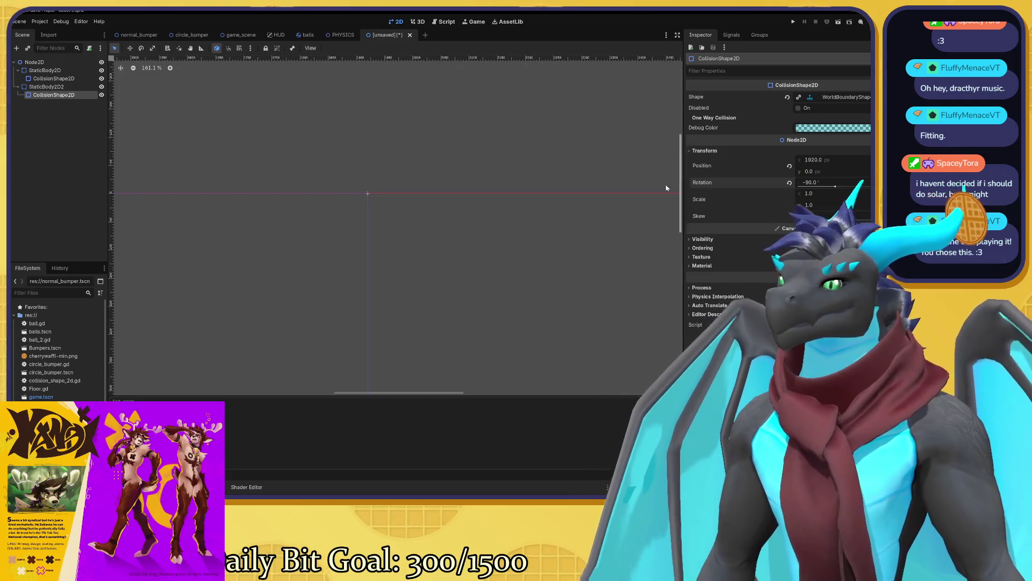
# - Check One Way Collision and the first shape's transform, then refocus the view on the second shape
pyautogui.click(714, 117)
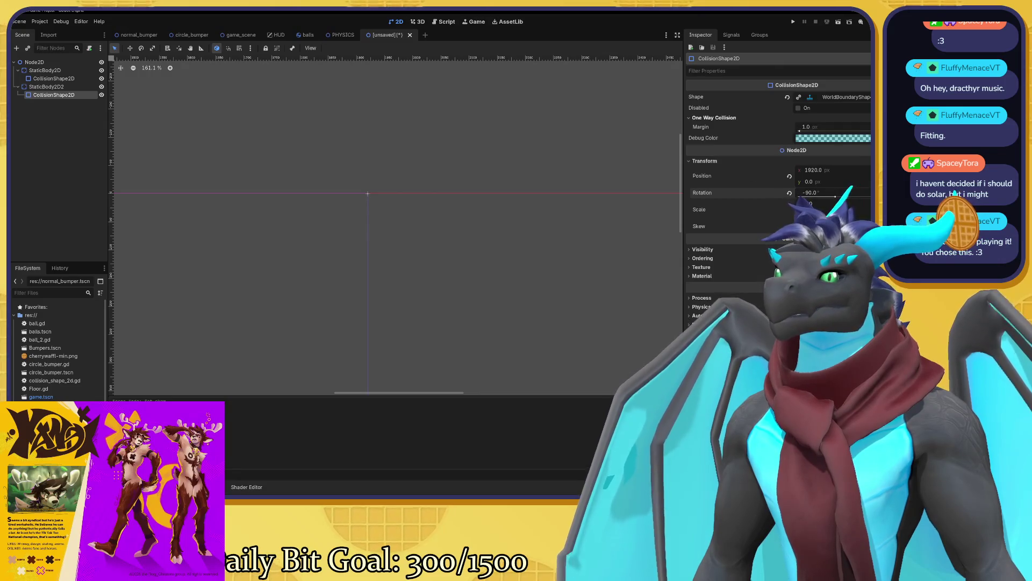
pyautogui.click(714, 117)
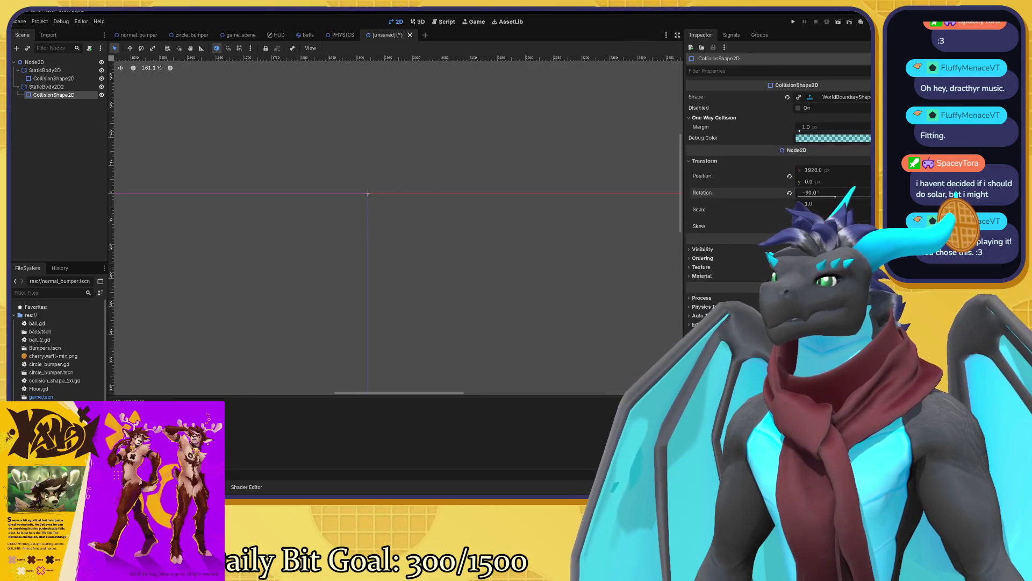
pyautogui.scroll(-4, 499, 261)
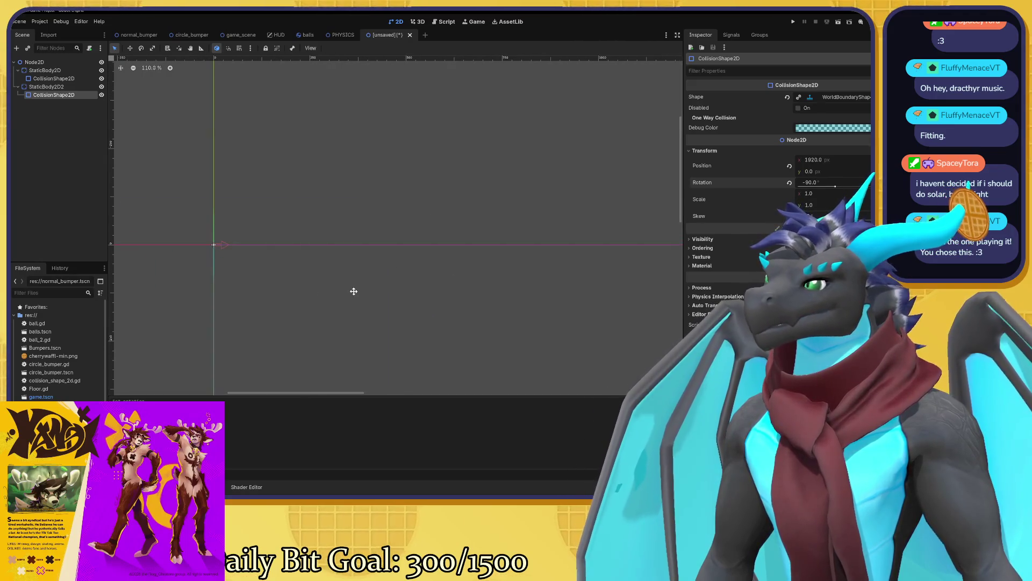
pyautogui.click(60, 79)
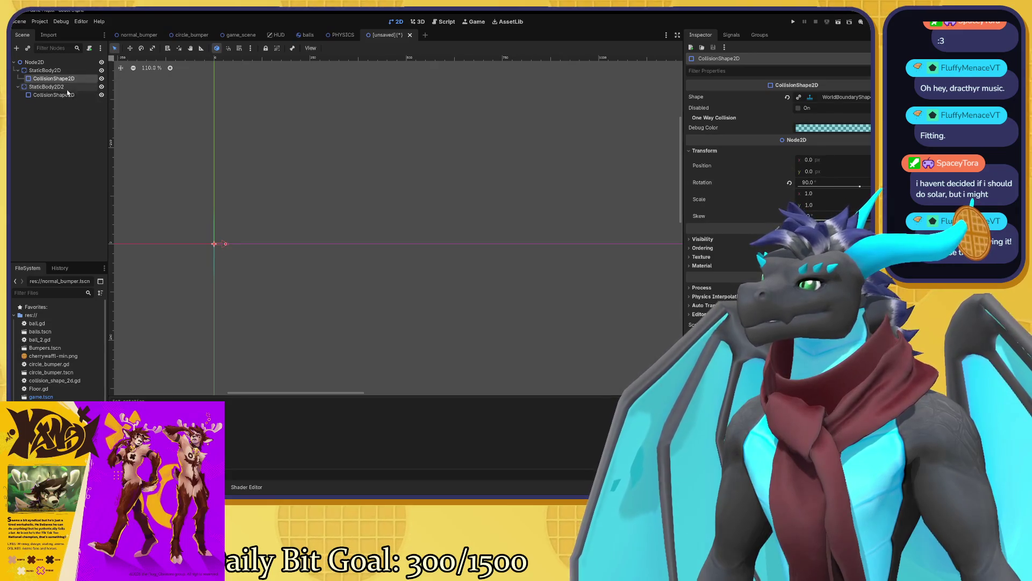
pyautogui.click(54, 94)
pyautogui.press('f')
pyautogui.hscroll(-2, 484, 191)
pyautogui.scroll(-2, 513, 201)
pyautogui.scroll(-3, 385, 212)
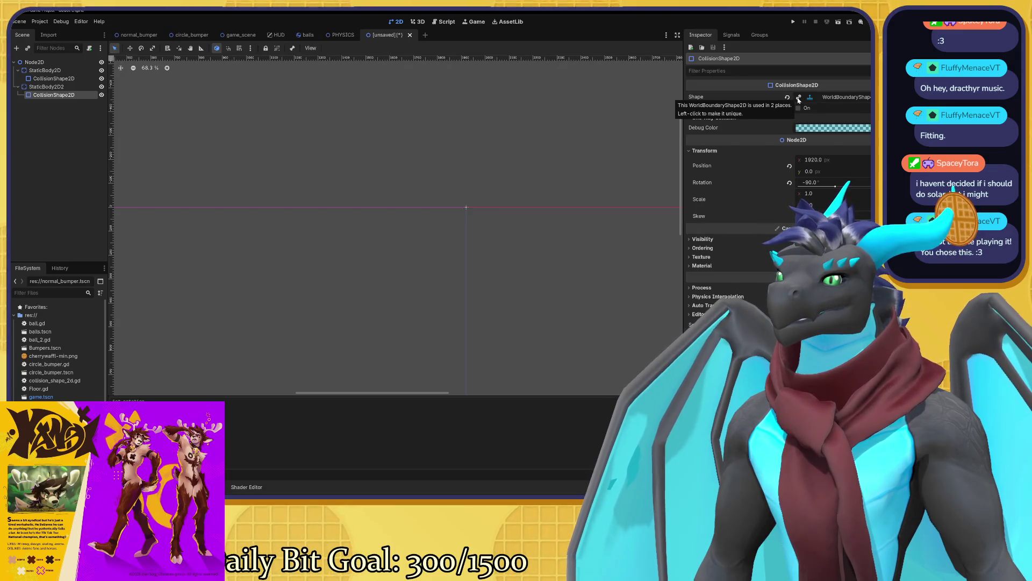
# - Make the second shape's WorldBoundaryShape2D resource unique, then select StaticBody2D2
pyautogui.click(799, 99)
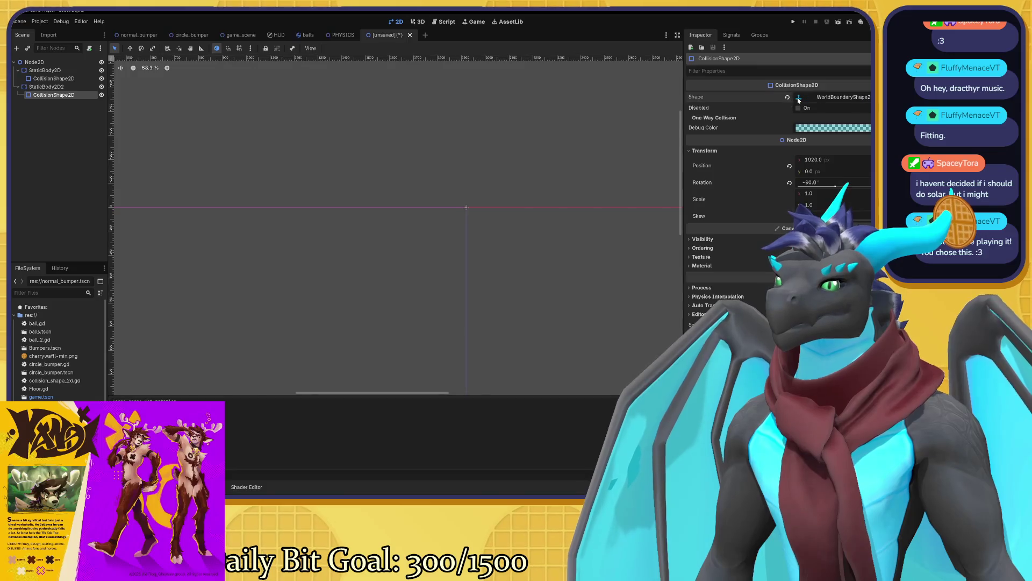
pyautogui.scroll(-1, 375, 228)
pyautogui.hscroll(3, 415, 225)
pyautogui.scroll(1, 357, 216)
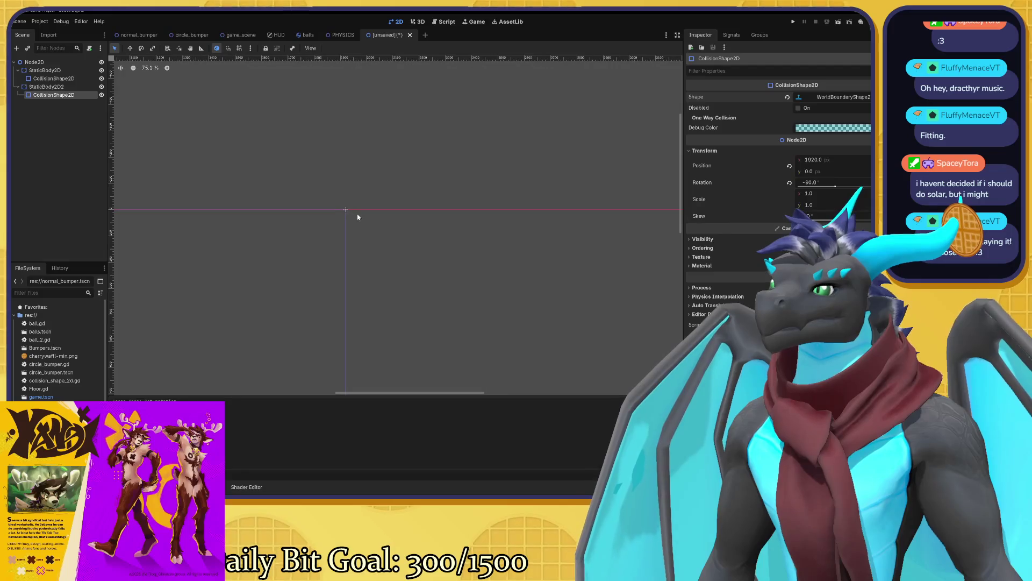
pyautogui.scroll(1, 357, 217)
pyautogui.click(64, 87)
pyautogui.click(68, 96)
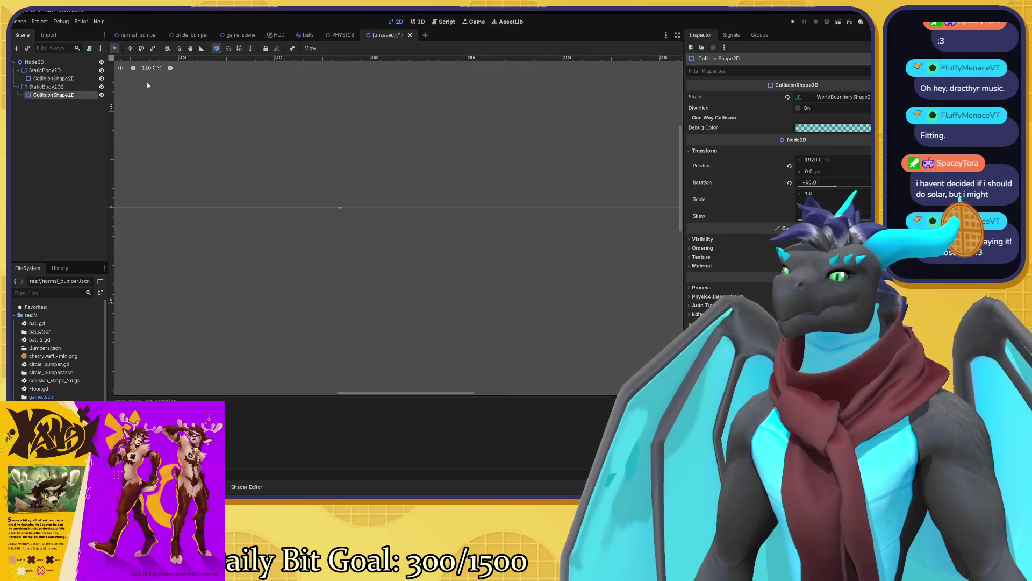
pyautogui.click(67, 87)
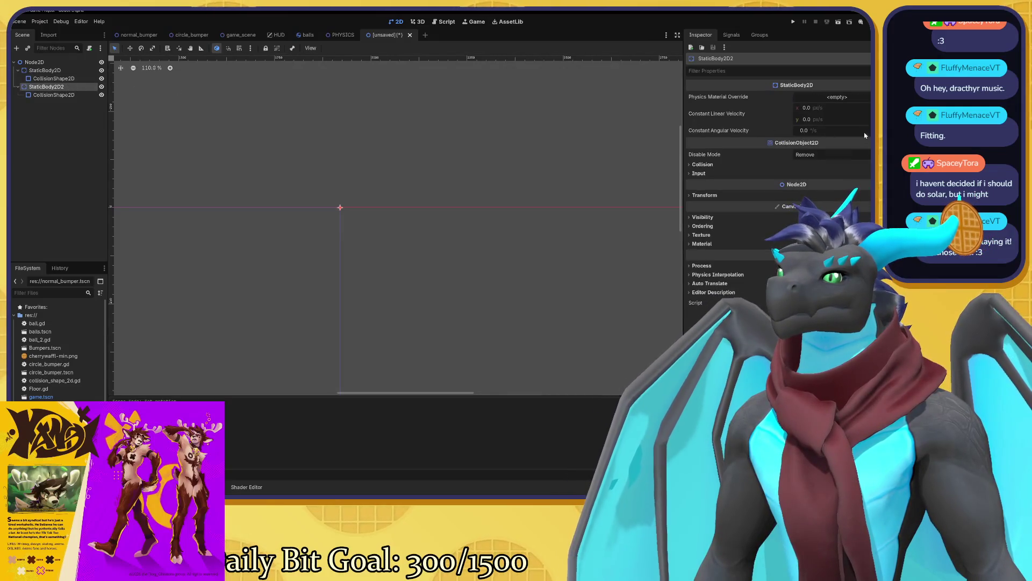
# - Set StaticBody2D2's Physics Material Override to a New PhysicsMaterial
pyautogui.click(851, 97)
pyautogui.click(858, 117)
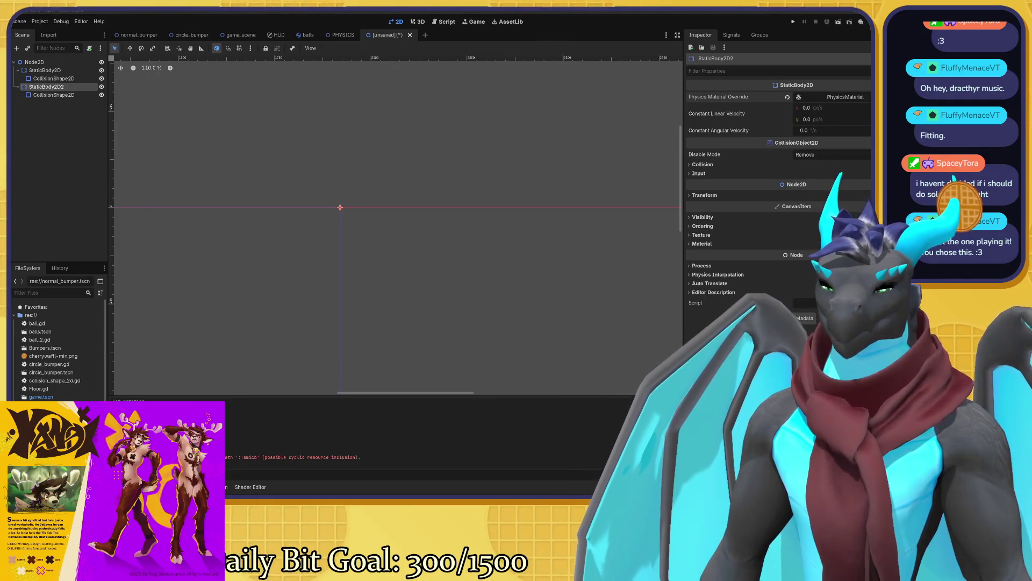
pyautogui.moveTo(399, 226); pyautogui.dragTo(411, 197)
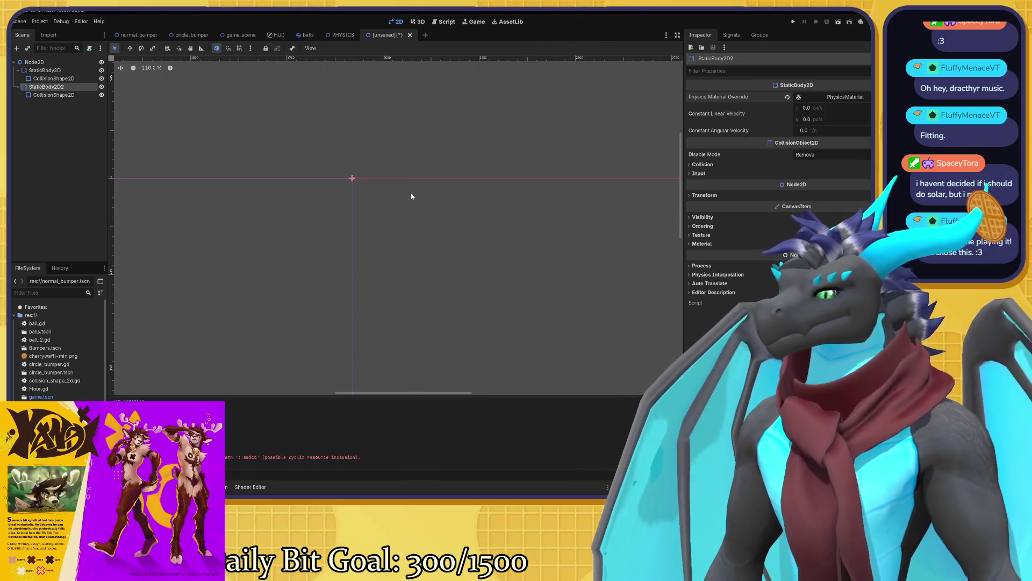
pyautogui.click(57, 103)
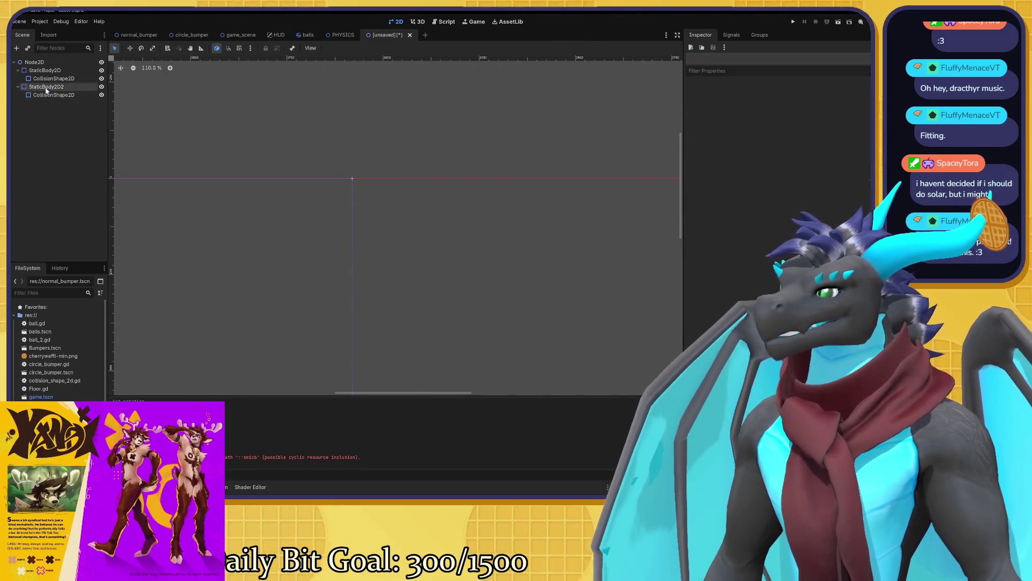
# - Delete StaticBody2D2 and its child shape after confirming, then select the root Node2D
pyautogui.click(53, 95)
pyautogui.keyDown('shift'); pyautogui.click(47, 87); pyautogui.keyUp('shift')
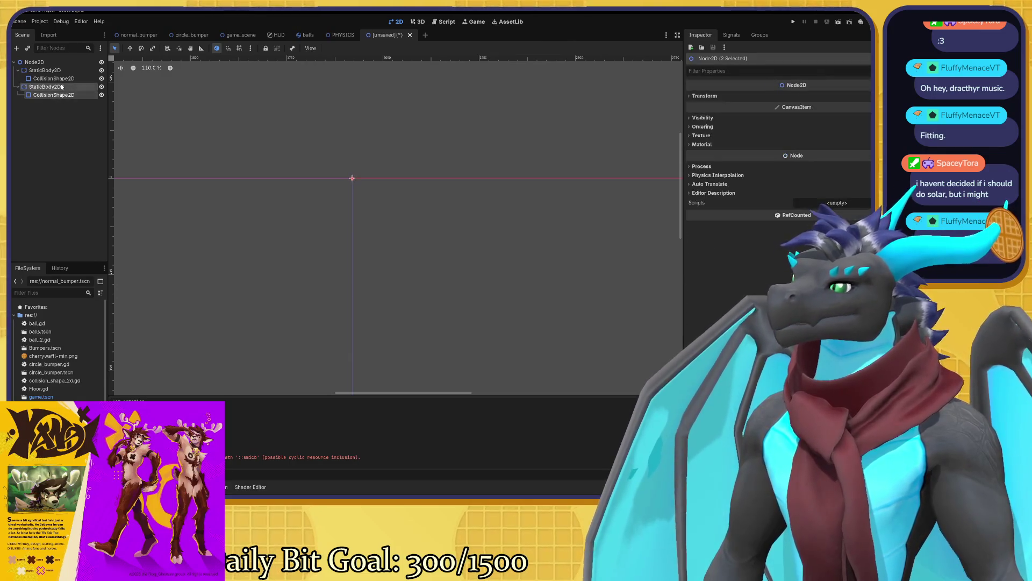
pyautogui.press('Delete')
pyautogui.click(430, 264)
pyautogui.scroll(-2, 270, 253)
pyautogui.scroll(2, 343, 260)
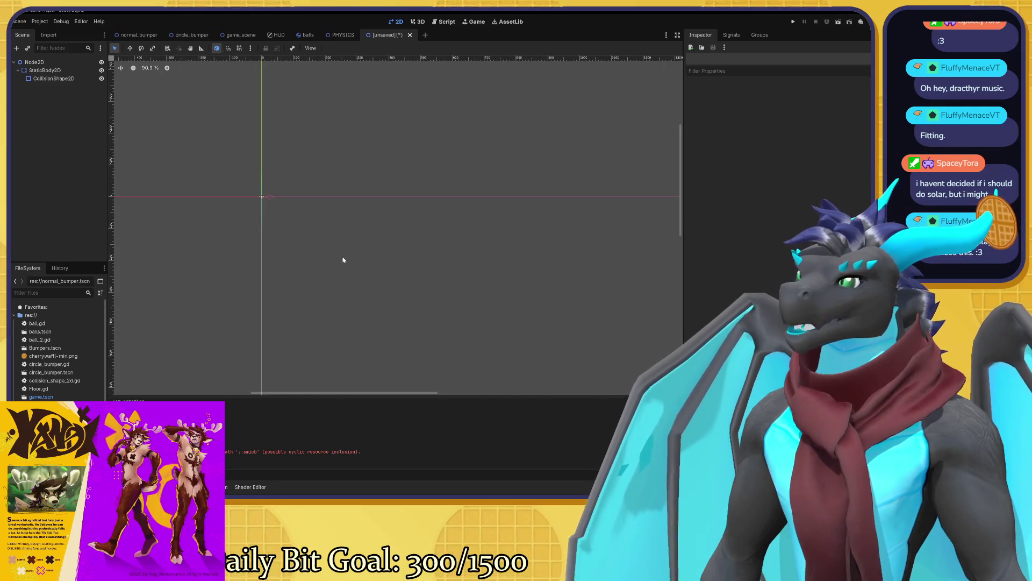
pyautogui.click(34, 62)
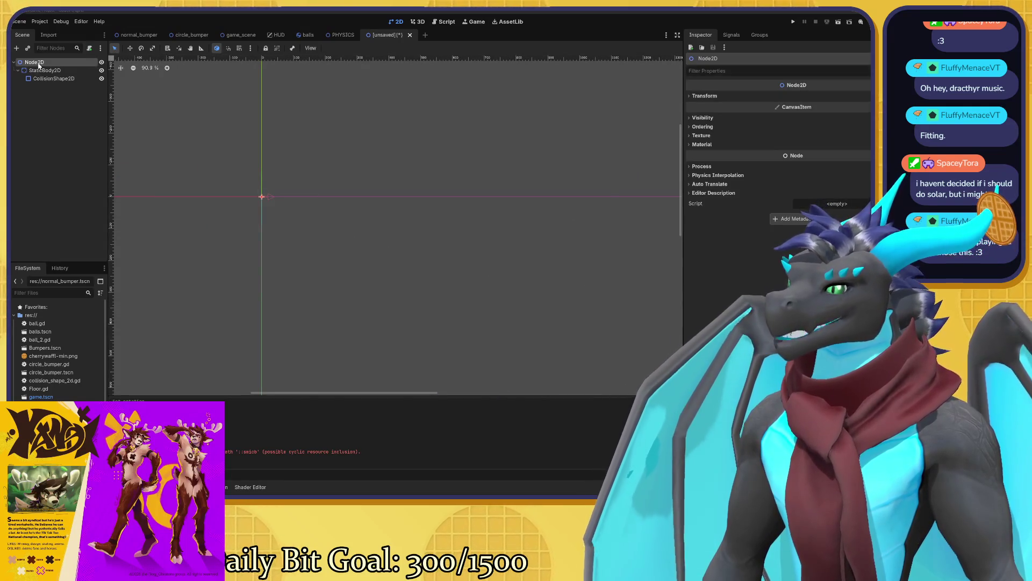
# - Add a new StaticBody2D under Node2D, found by searching 'sat'
pyautogui.hotkey('ctrl', 'a')
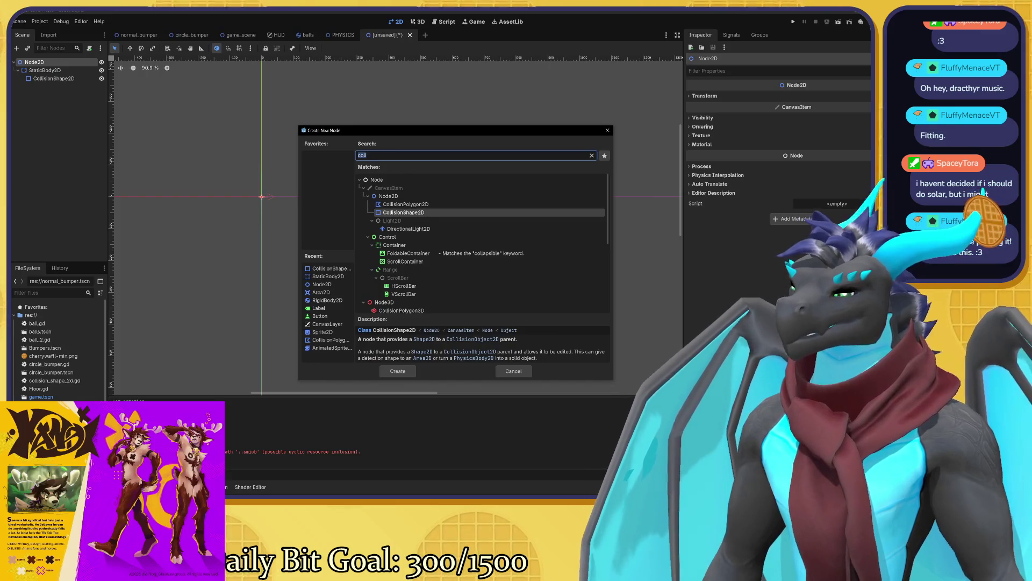
pyautogui.write('sat')
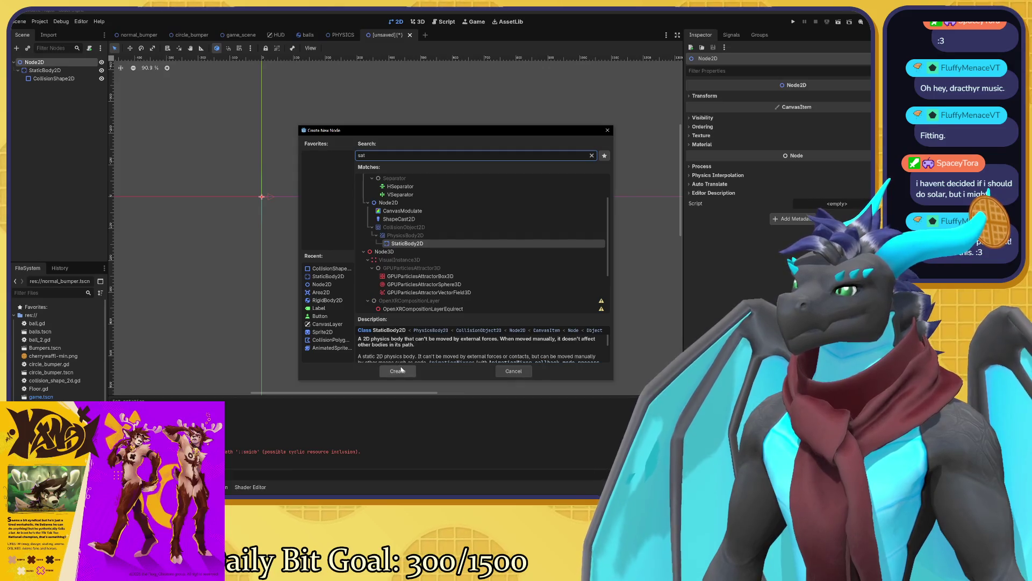
pyautogui.scroll(-3, 417, 245)
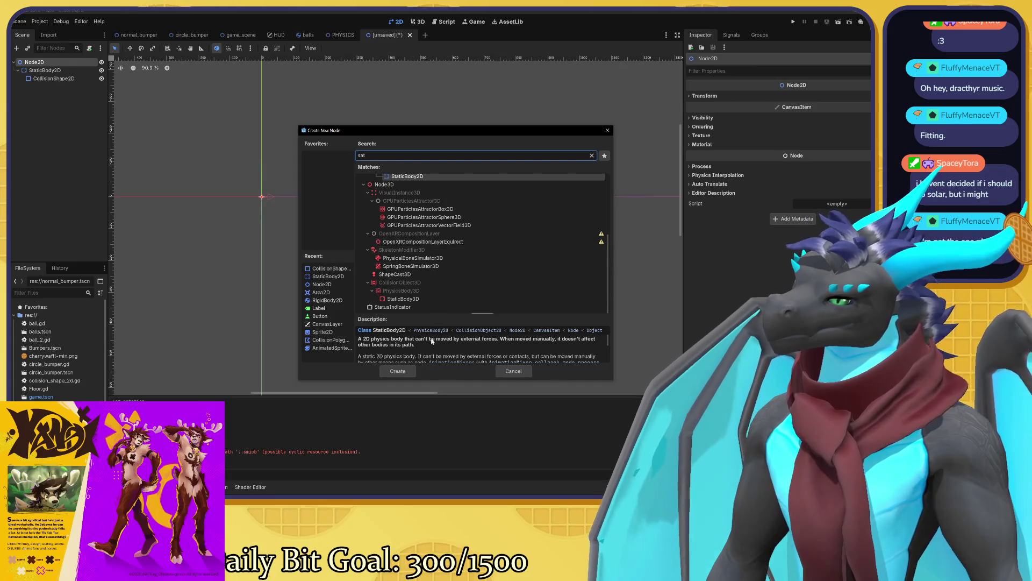
pyautogui.click(412, 369)
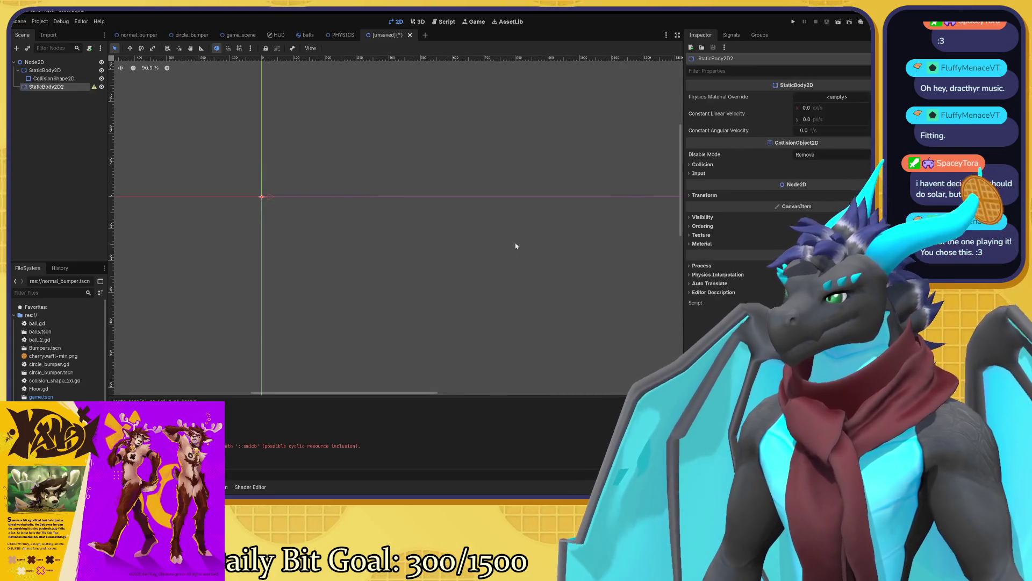
pyautogui.hscroll(-3, 535, 238)
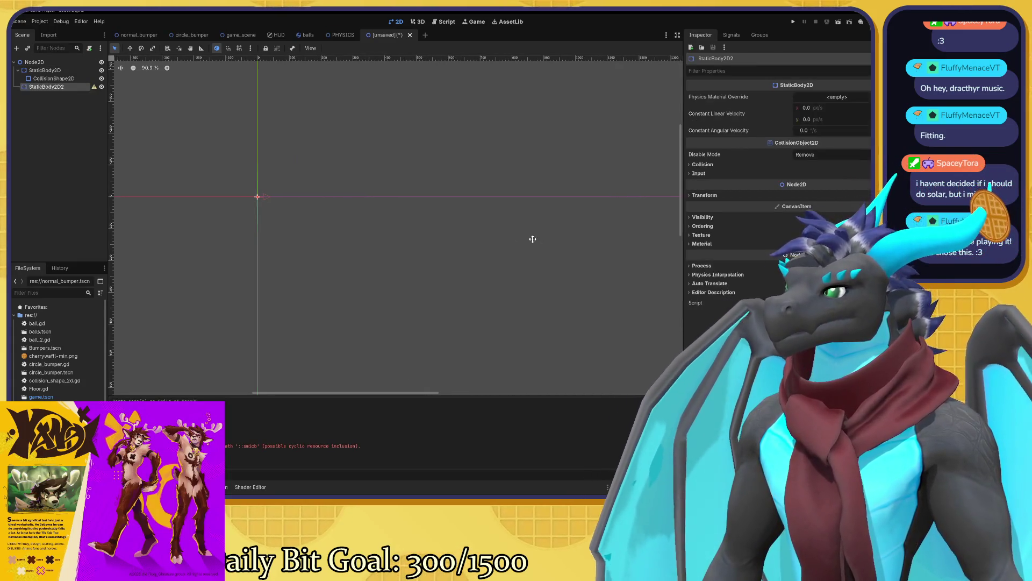
# - Add a CollisionShape2D child to StaticBody2D2 using a 'coll' search
pyautogui.click(70, 90)
pyautogui.hotkey('ctrl', 'a')
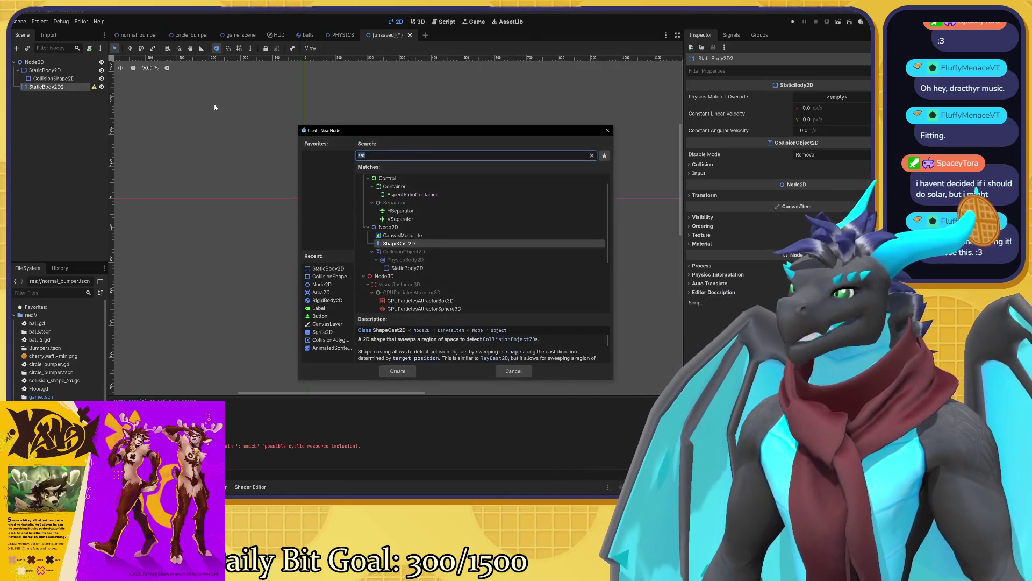
pyautogui.write('col')
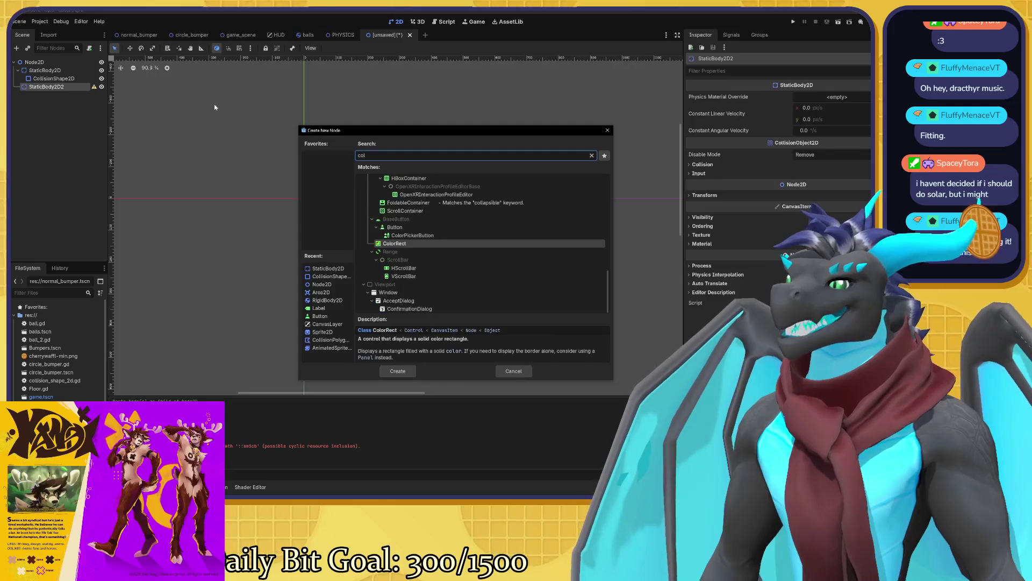
pyautogui.write('l')
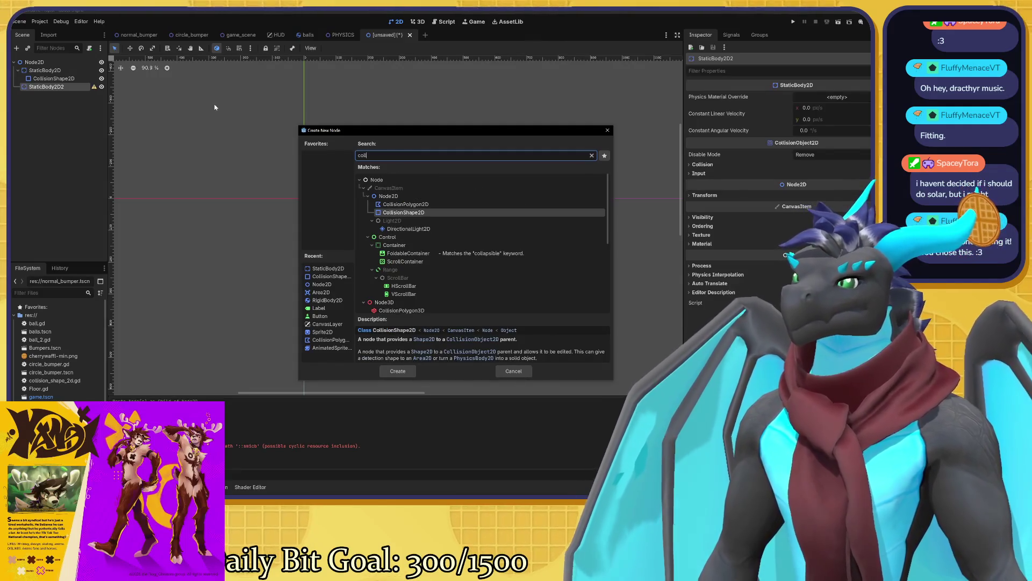
pyautogui.press('Return')
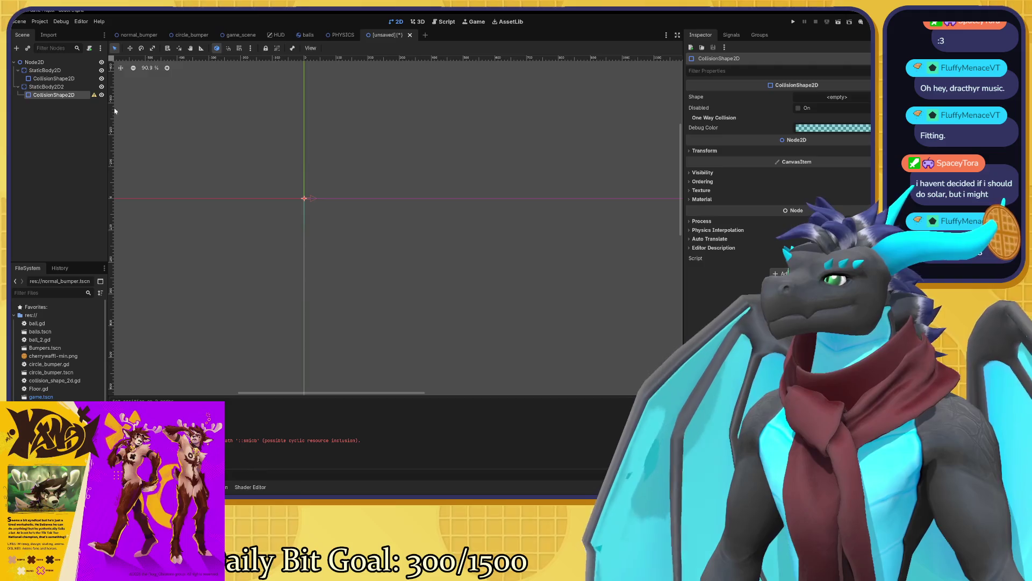
pyautogui.click(67, 89)
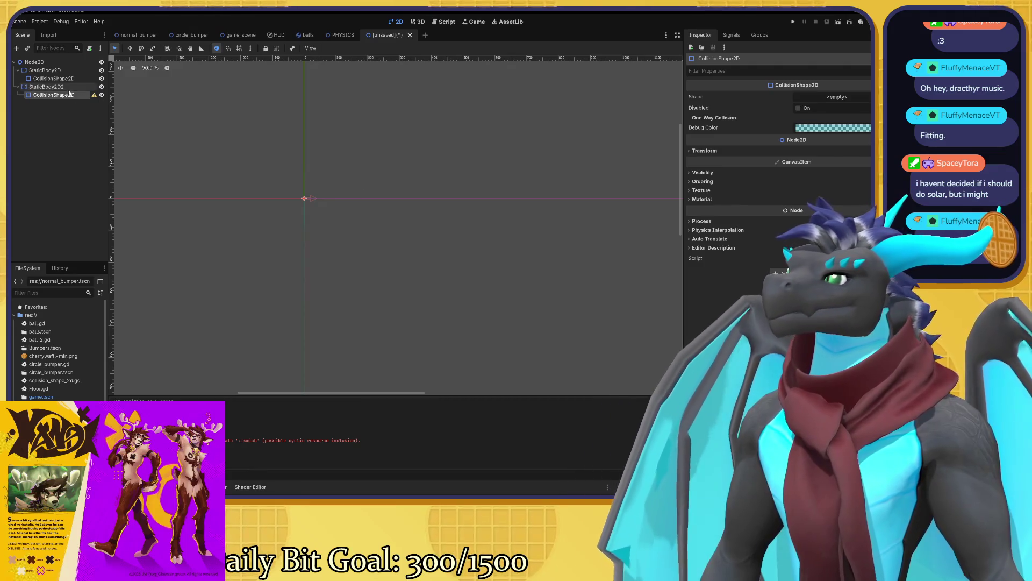
pyautogui.moveTo(600, 171); pyautogui.dragTo(486, 159)
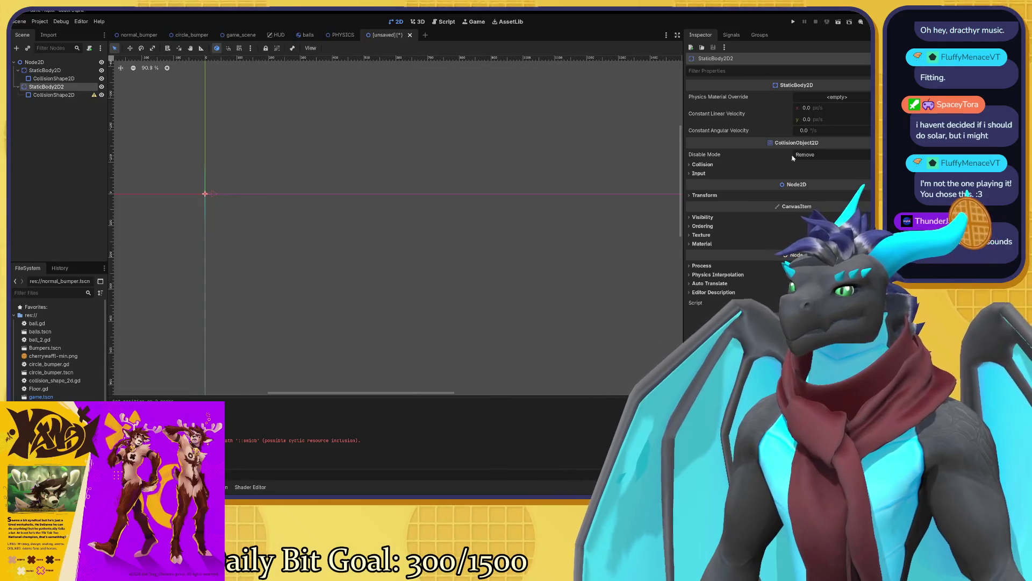
# - Set StaticBody2D2's Position x to 1920 and centre the view on it
pyautogui.click(803, 195)
pyautogui.click(810, 205)
pyautogui.write('0')
pyautogui.press('Return')
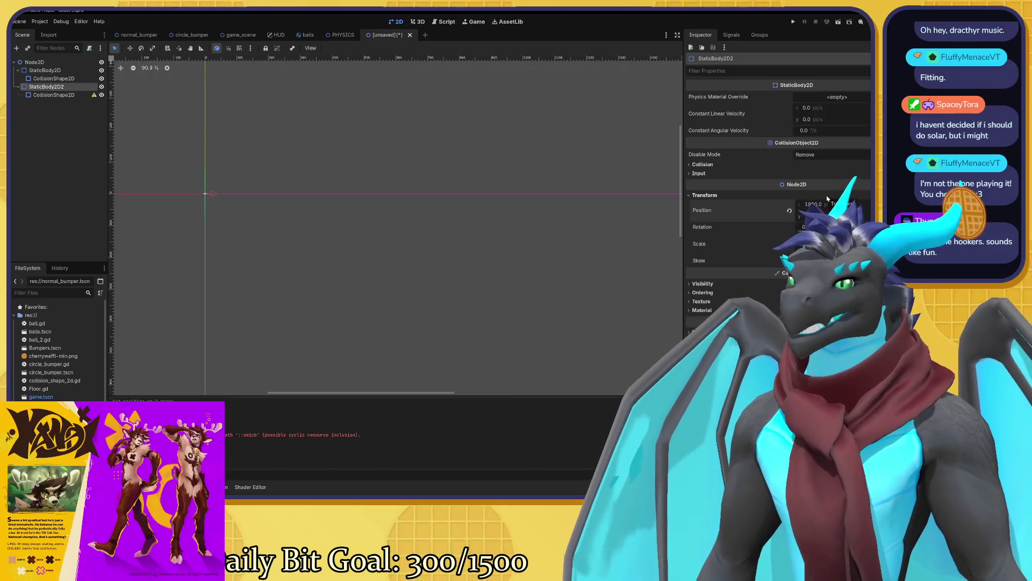
pyautogui.press('f')
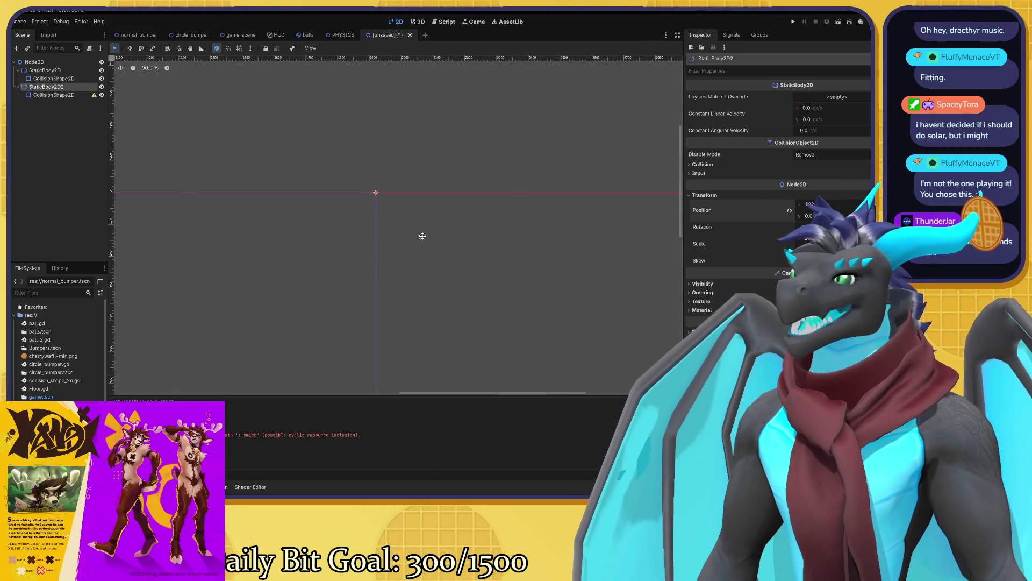
pyautogui.click(59, 95)
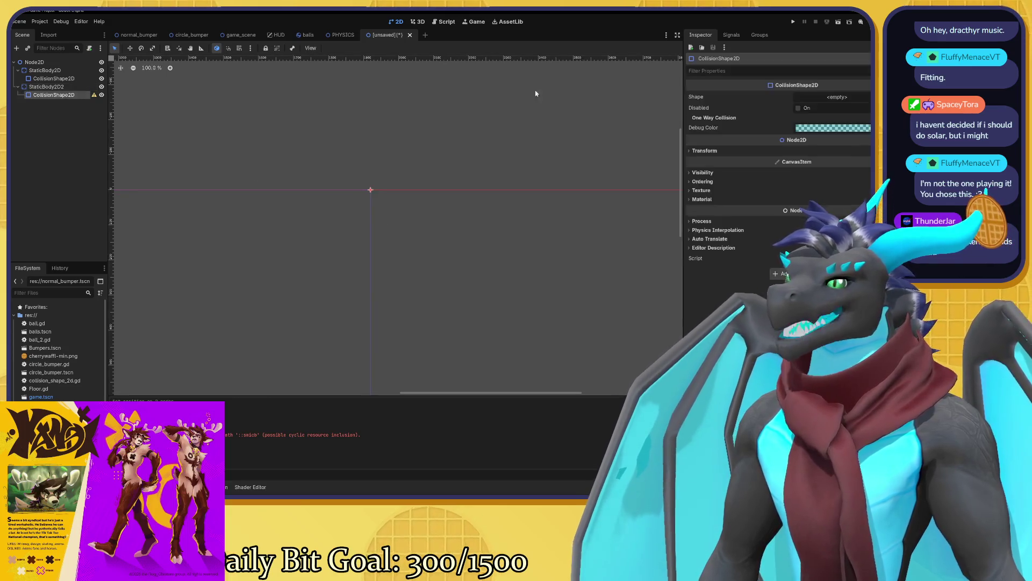
# - Give the collision shape a New WorldBoundaryShape2D and set its Rotation to -90 degrees
pyautogui.click(846, 97)
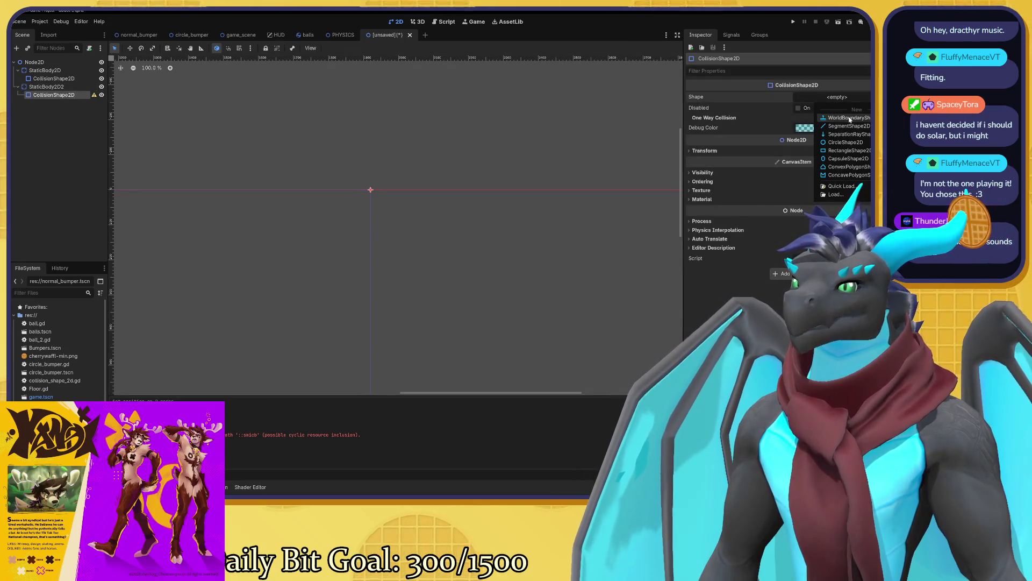
pyautogui.click(850, 118)
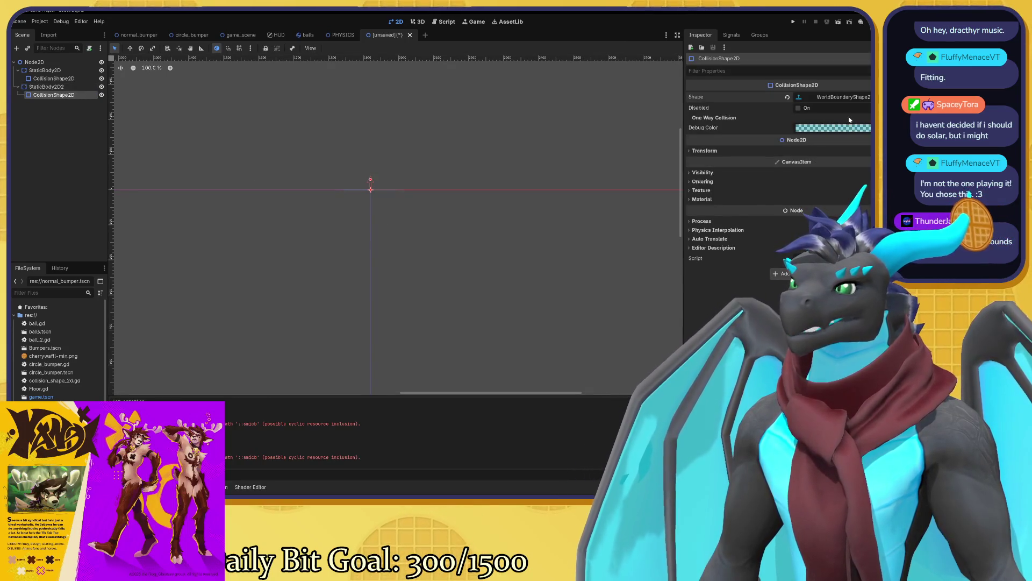
pyautogui.click(704, 150)
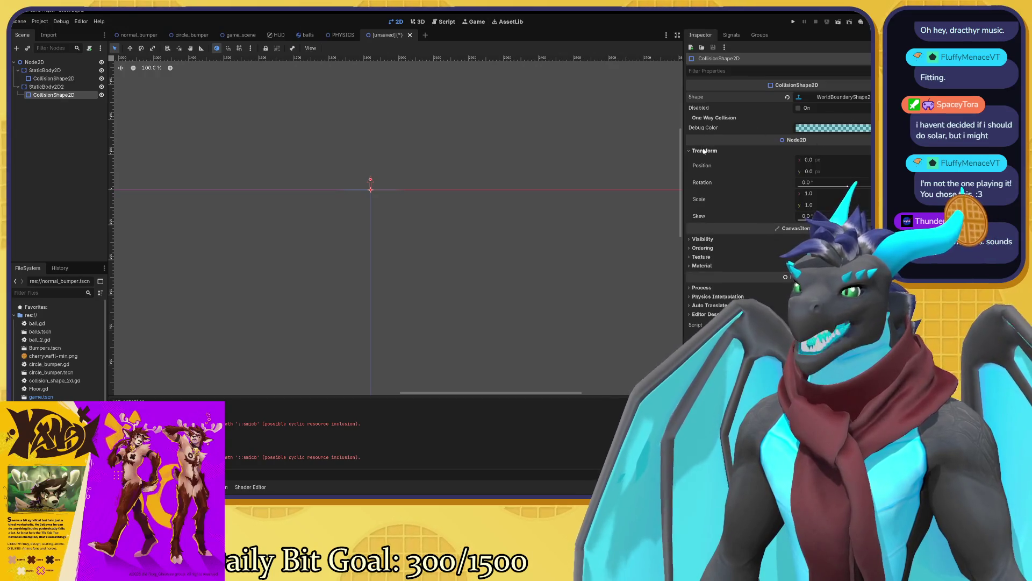
pyautogui.click(815, 182)
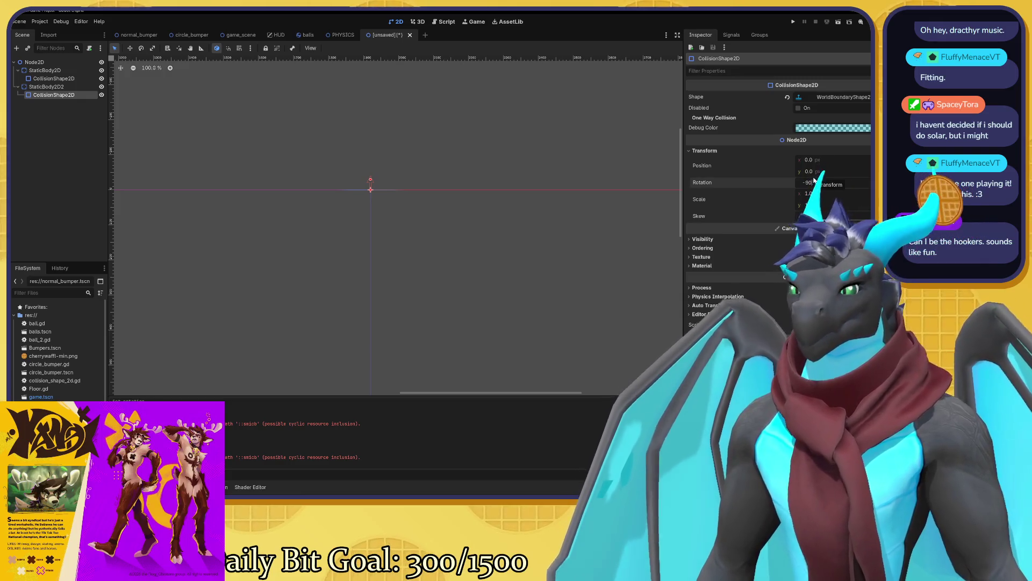
pyautogui.press('Return')
pyautogui.hscroll(-3, 557, 226)
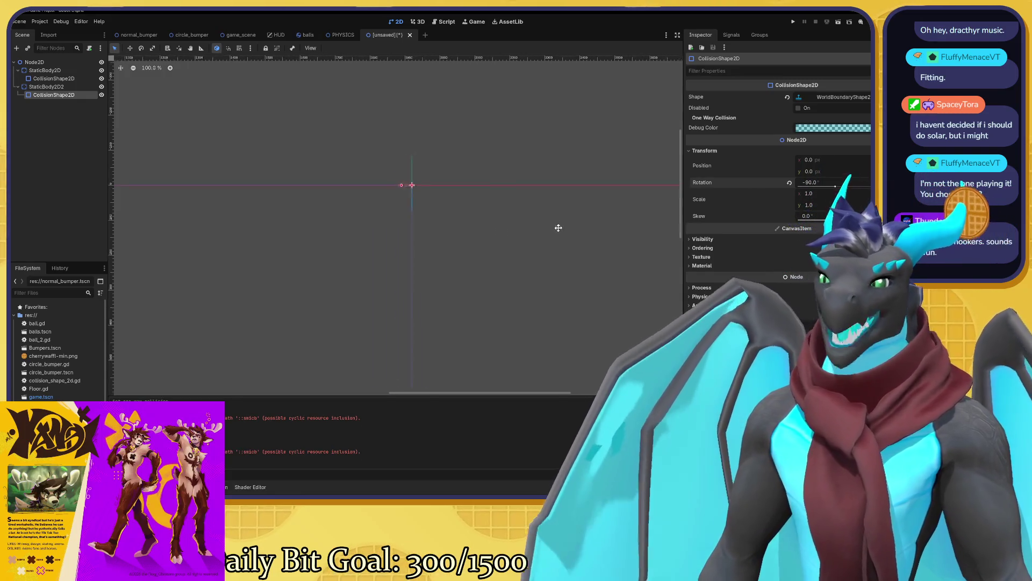
pyautogui.scroll(-1, 509, 228)
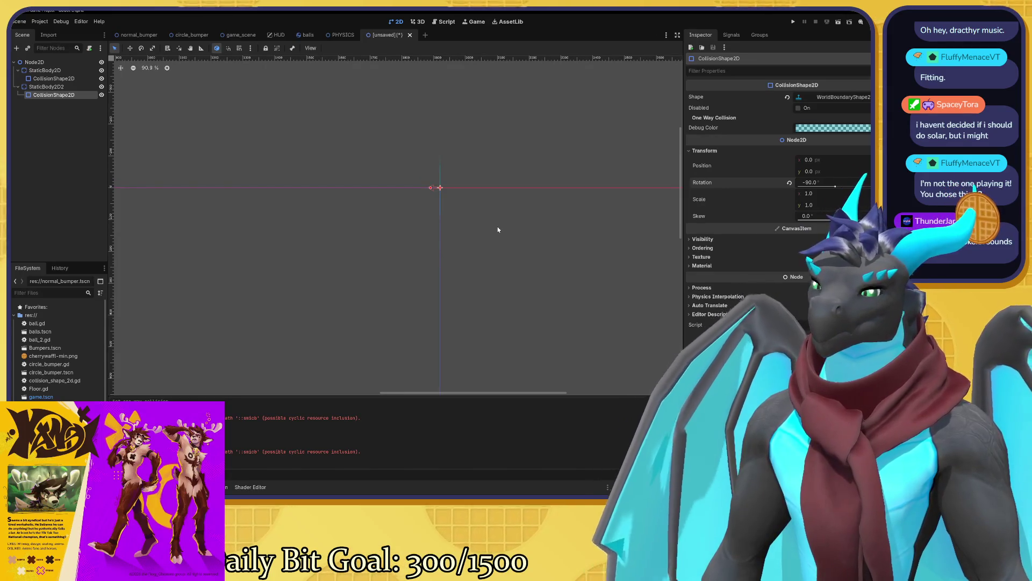
pyautogui.scroll(-1, 449, 240)
pyautogui.hscroll(-3, 431, 241)
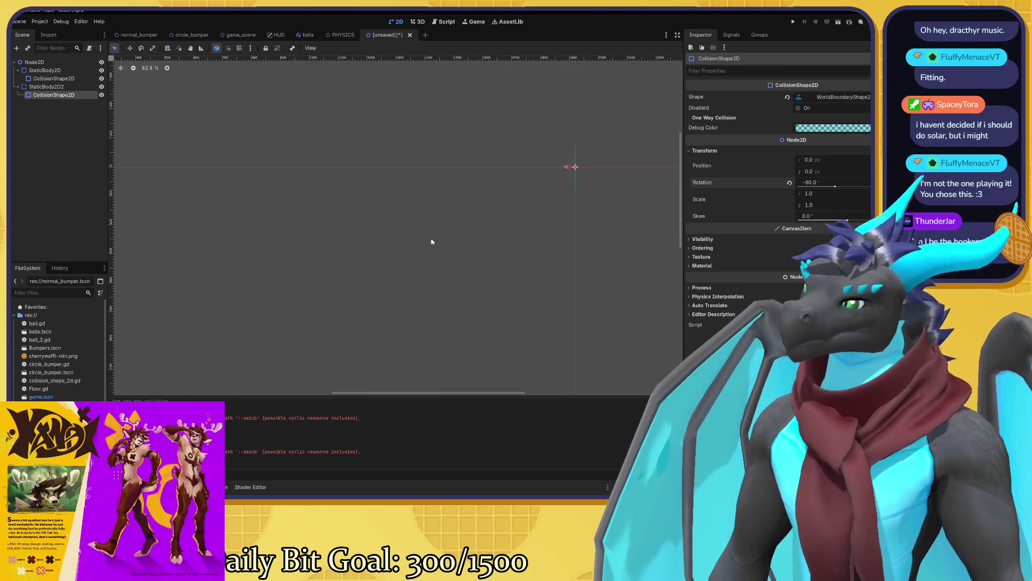
# - Zoom out and pan the 2D viewport to frame the play area and the right wall at x 1920
pyautogui.scroll(-4, 431, 242)
pyautogui.moveTo(371, 237); pyautogui.dragTo(431, 202)
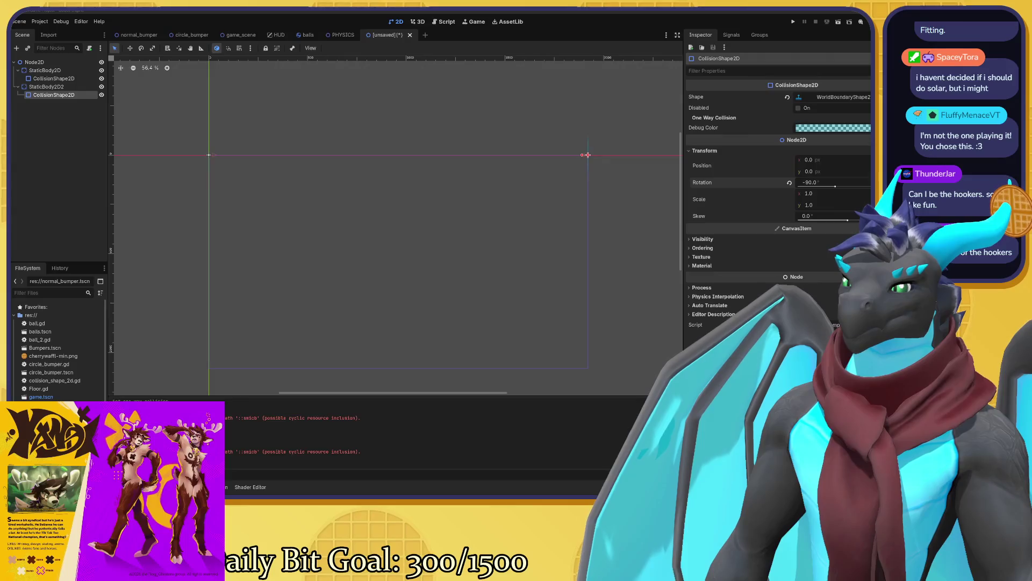
pyautogui.moveTo(240, 191); pyautogui.dragTo(263, 160)
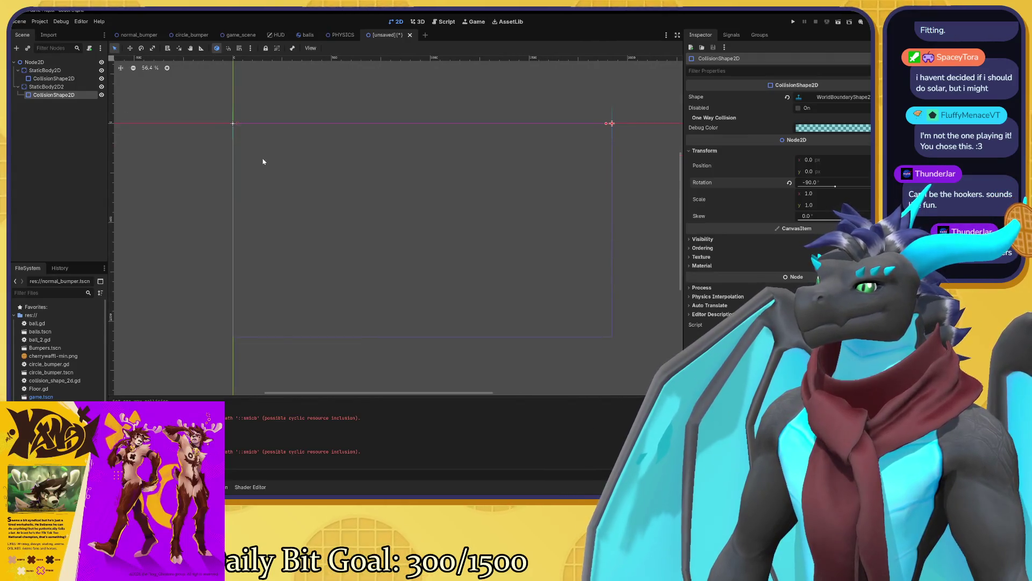
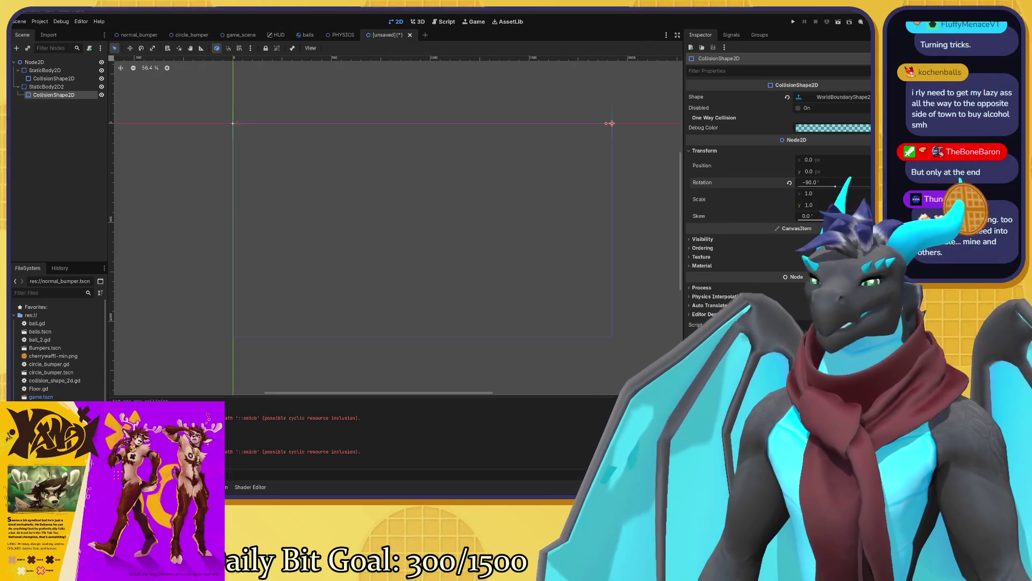
# - Add an Area2D under the root Node2D and give it a CollisionShape2D child
pyautogui.moveTo(394, 331); pyautogui.dragTo(401, 316)
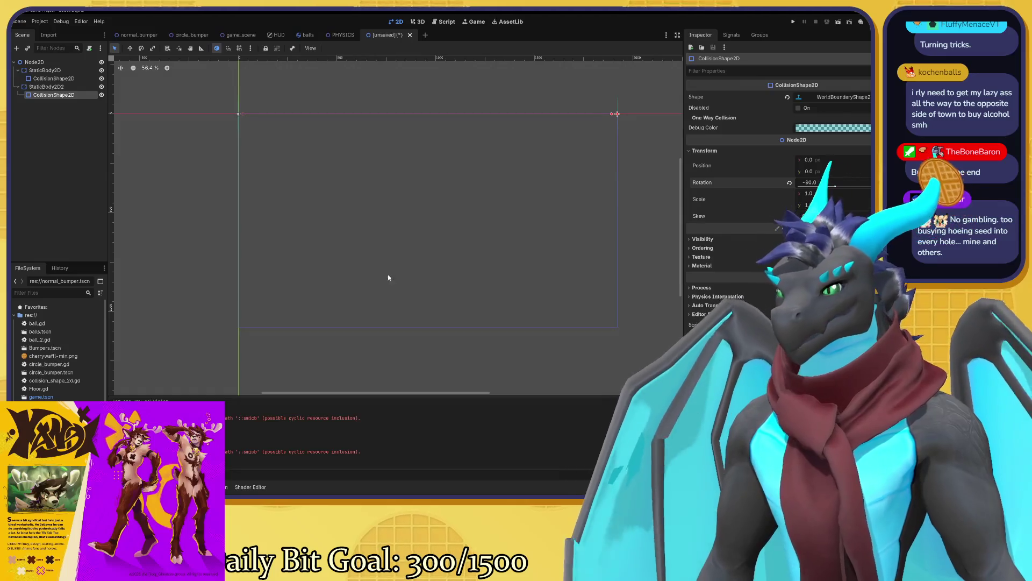
pyautogui.moveTo(365, 259); pyautogui.dragTo(350, 265)
pyautogui.scroll(-3, 344, 215)
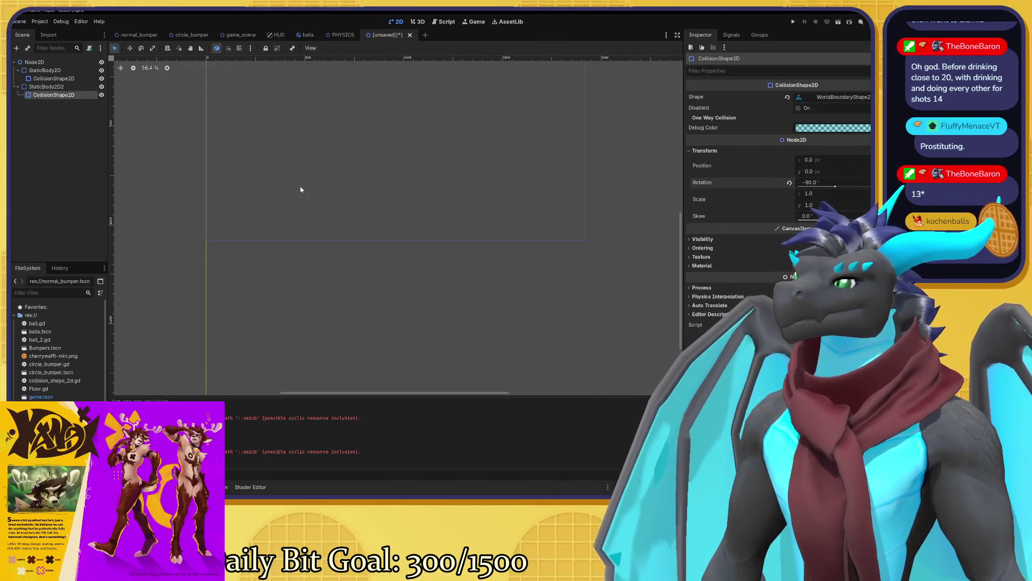
pyautogui.moveTo(321, 167)
pyautogui.mouseDown()
pyautogui.moveTo(314, 255)
pyautogui.moveTo(315, 236)
pyautogui.mouseUp()
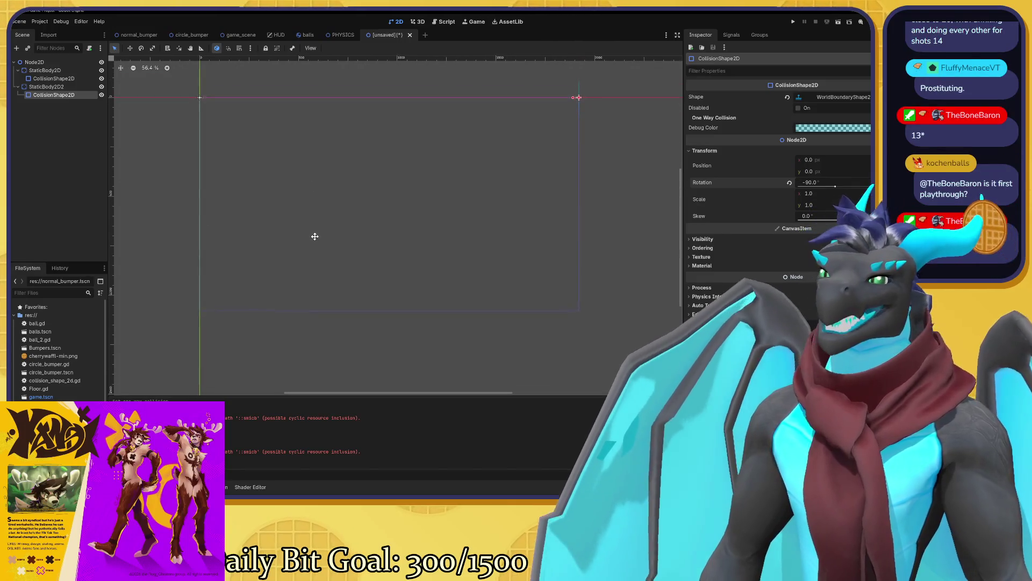
pyautogui.scroll(1, 314, 231)
pyautogui.moveTo(304, 182); pyautogui.dragTo(299, 128)
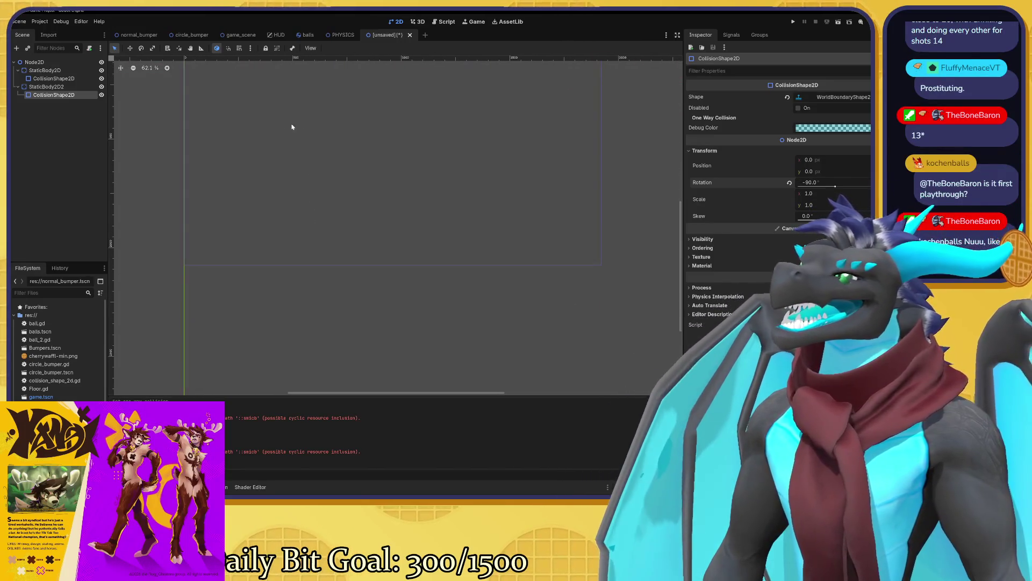
pyautogui.click(32, 63)
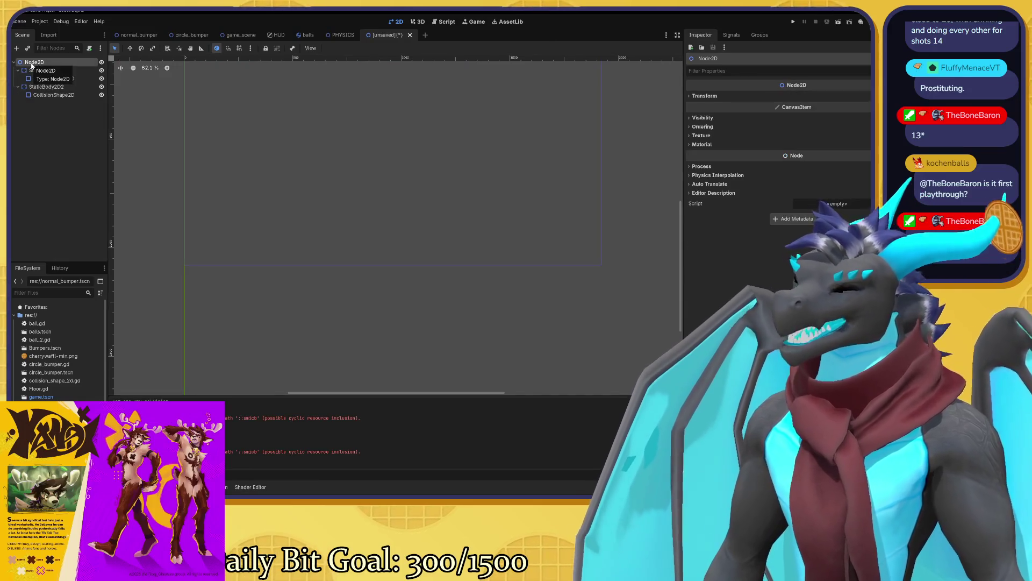
pyautogui.hotkey('ctrl', 'a')
pyautogui.write('area')
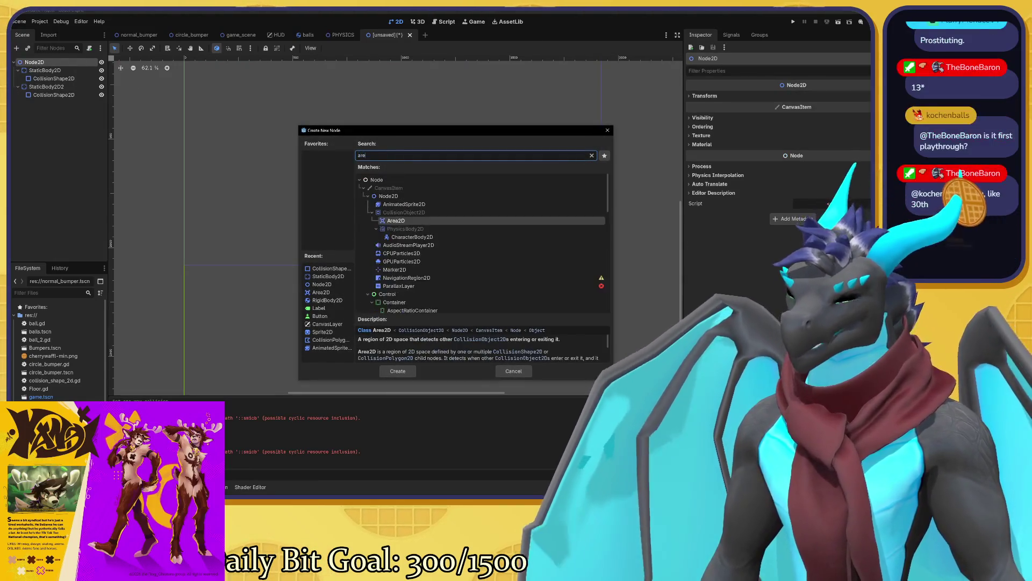
pyautogui.click(398, 371)
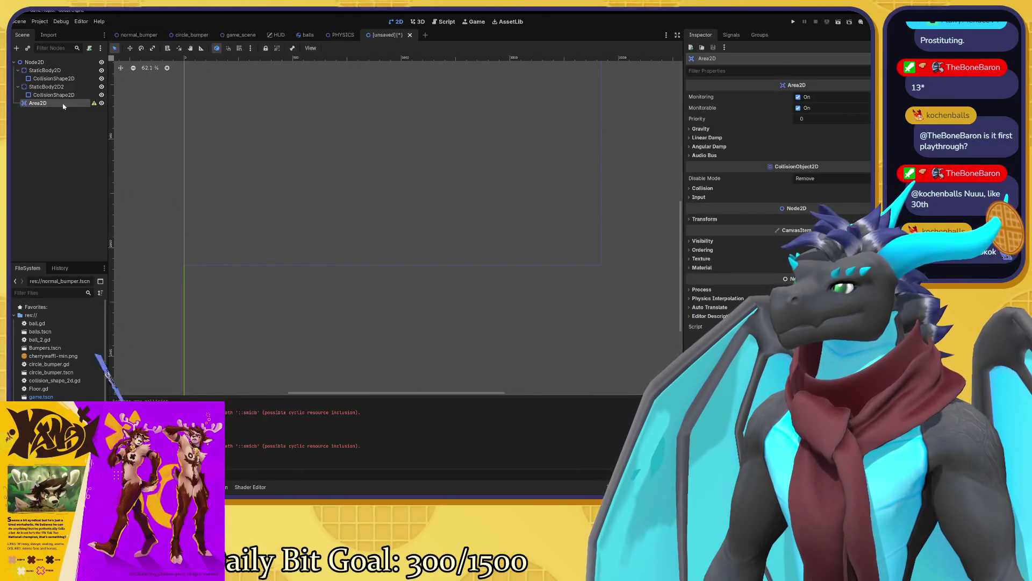
pyautogui.hotkey('ctrl', 'a')
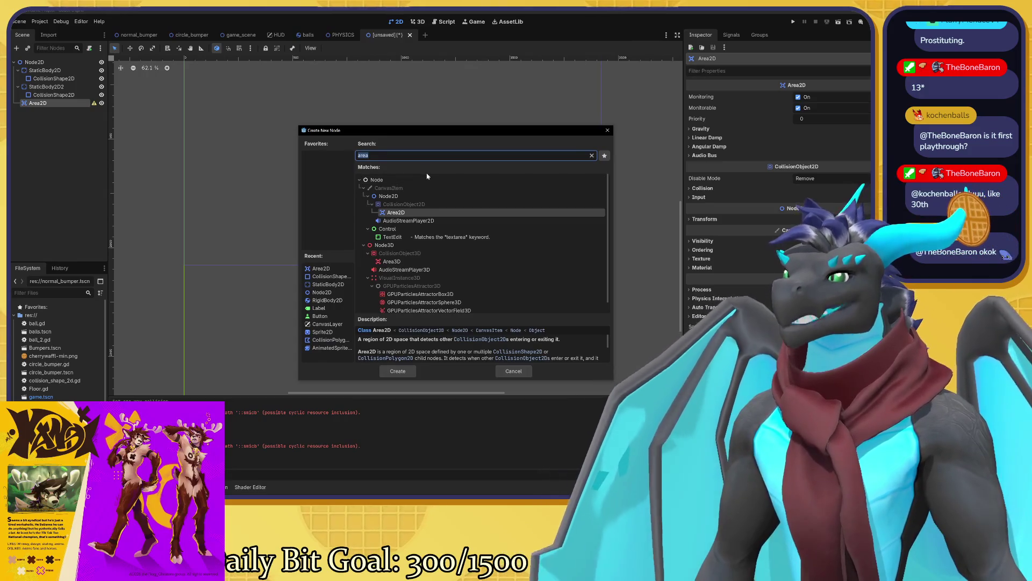
pyautogui.write('coll')
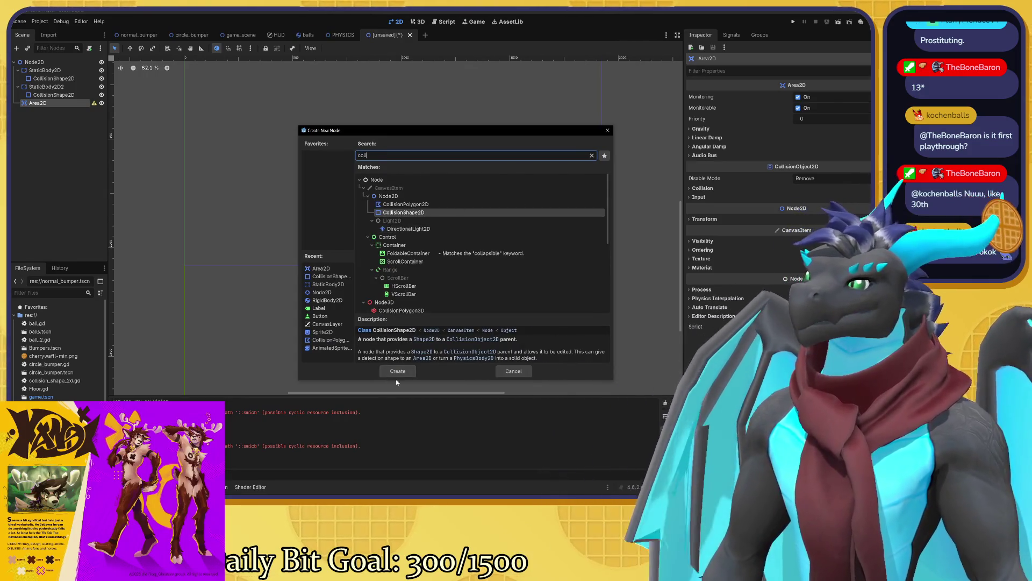
pyautogui.click(398, 370)
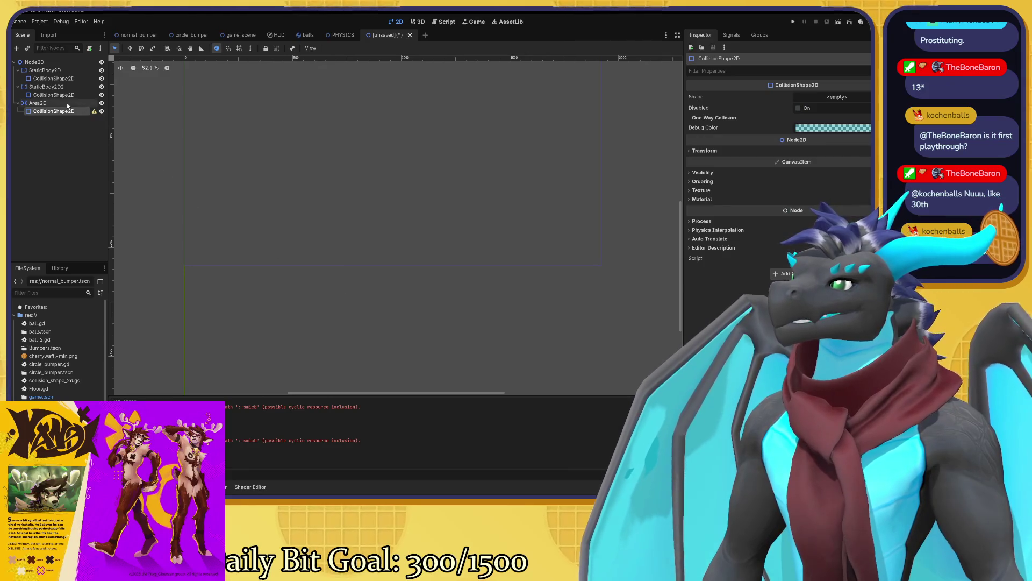
# - Move the Area2D to position (860, 1090) in the Inspector's Transform
pyautogui.click(59, 102)
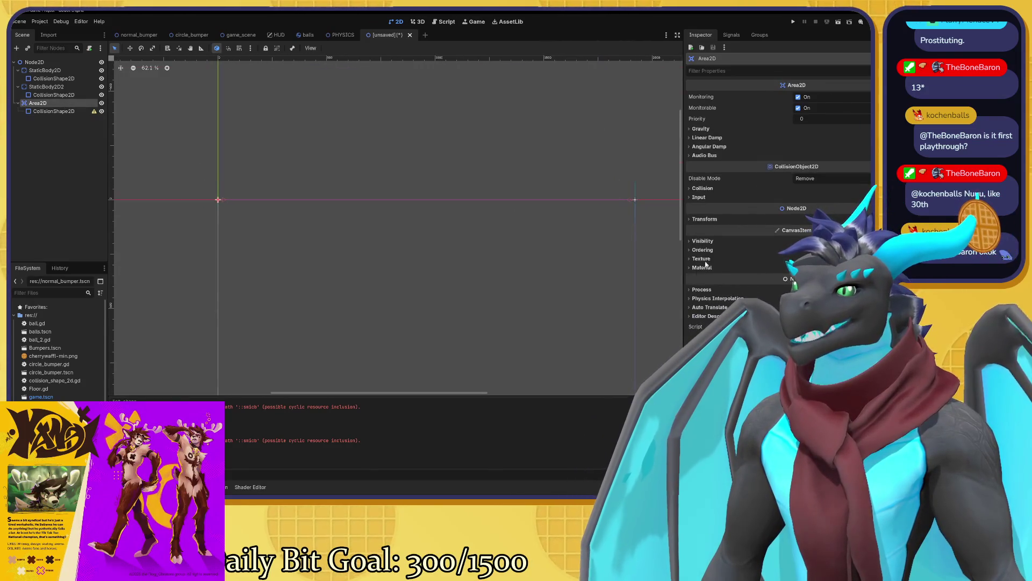
pyautogui.click(704, 219)
pyautogui.click(807, 228)
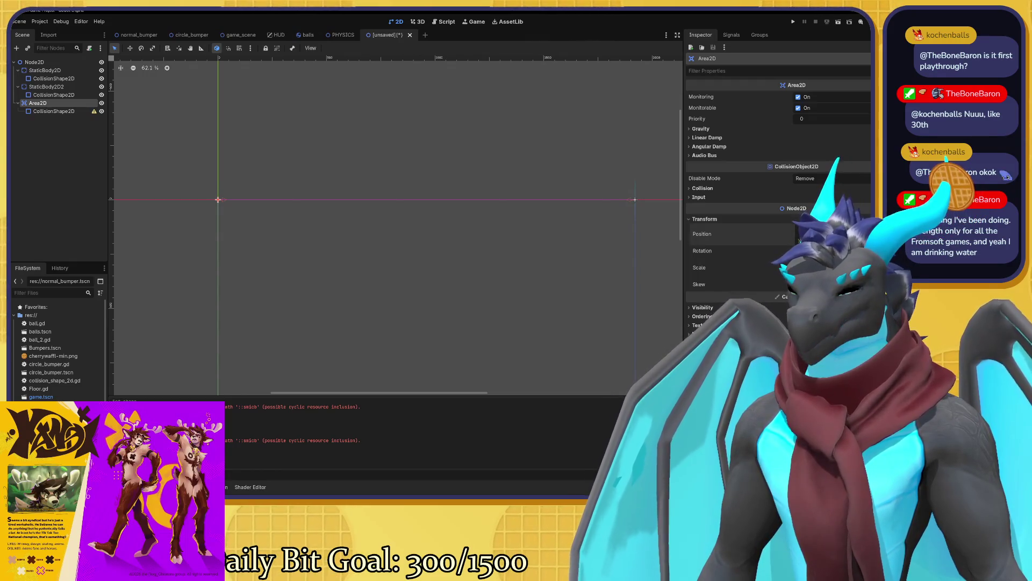
pyautogui.press('Return')
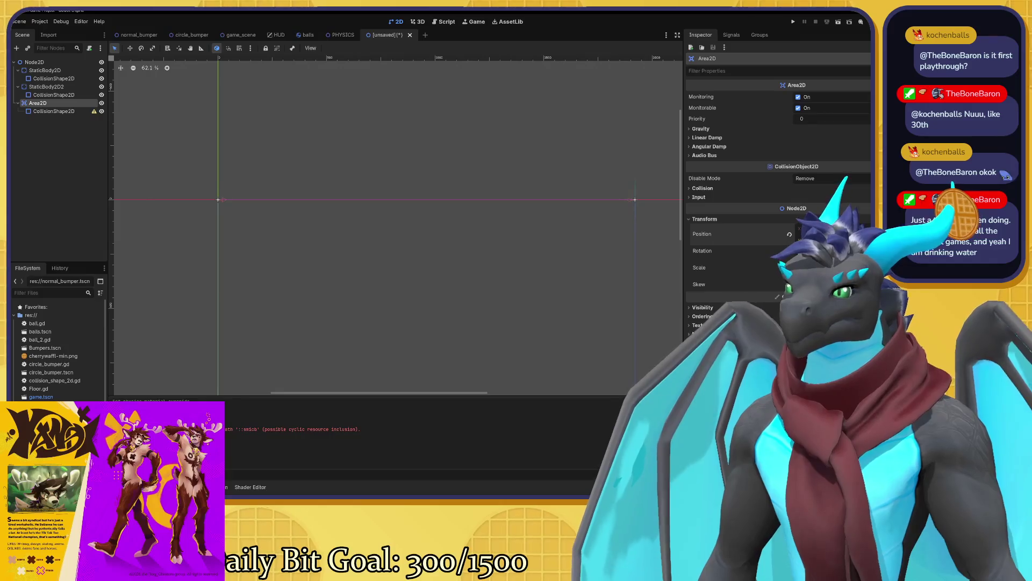
pyautogui.scroll(-5, 495, 221)
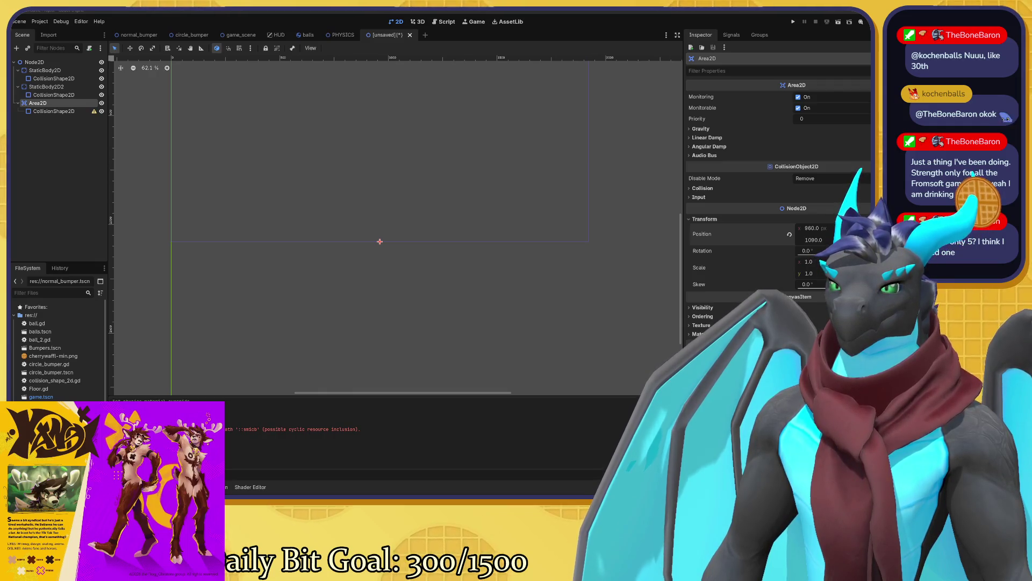
pyautogui.click(413, 180)
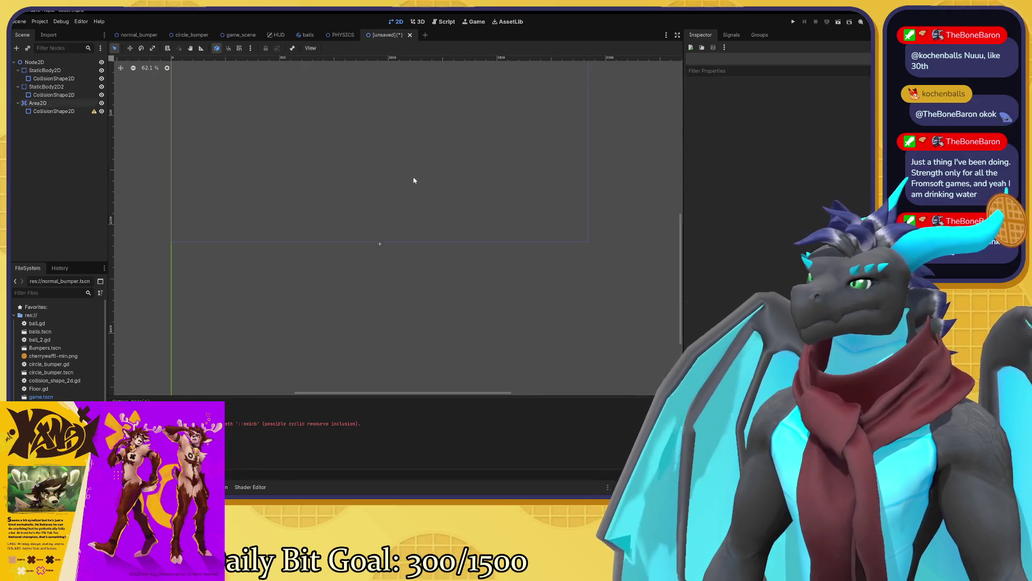
pyautogui.scroll(-2, 398, 166)
pyautogui.hscroll(2, 380, 156)
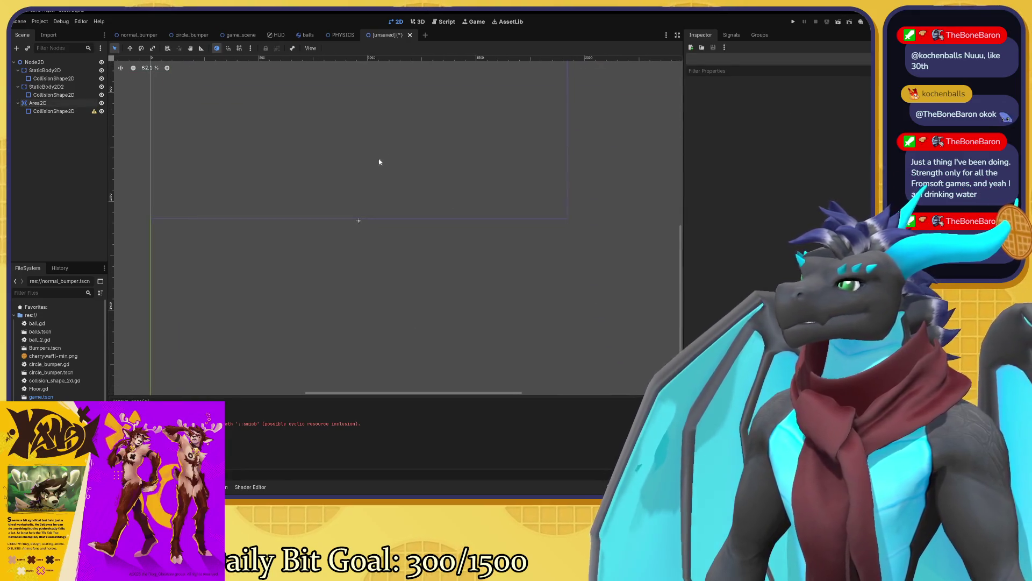
pyautogui.click(63, 110)
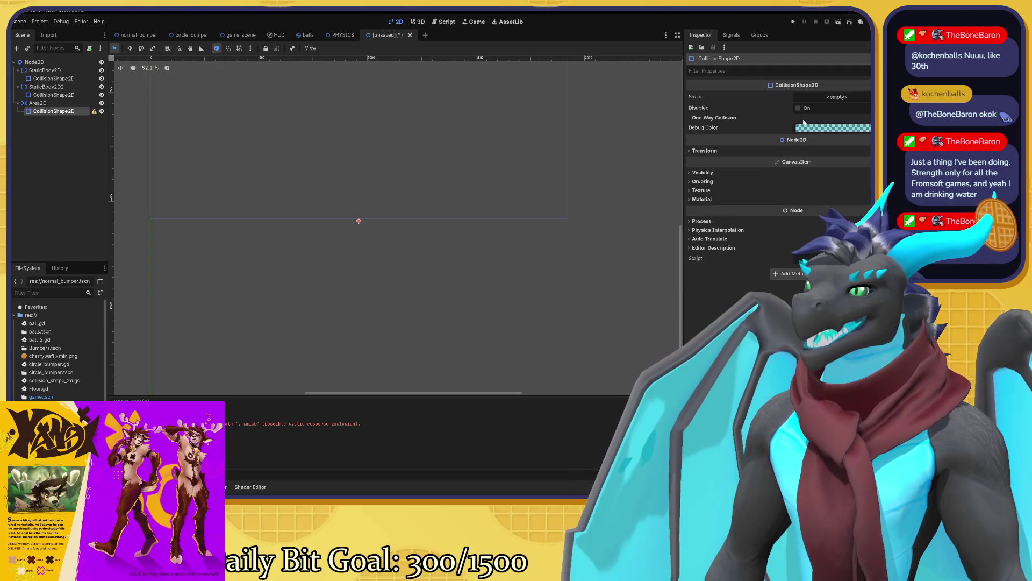
pyautogui.click(833, 97)
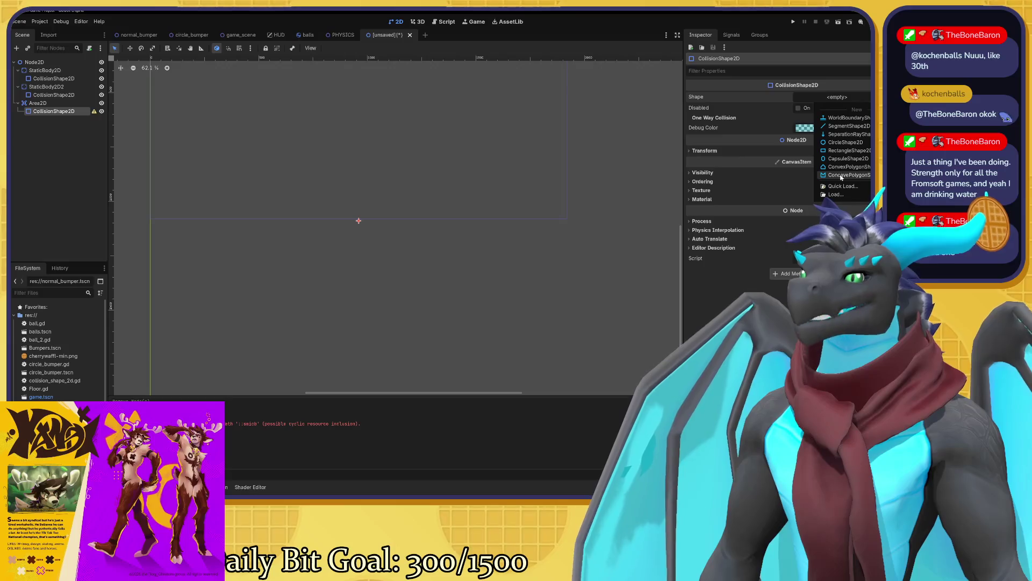
# - Give the CollisionShape2D a RectangleShape2D and stretch it into a wide, thin horizontal bar
pyautogui.click(847, 151)
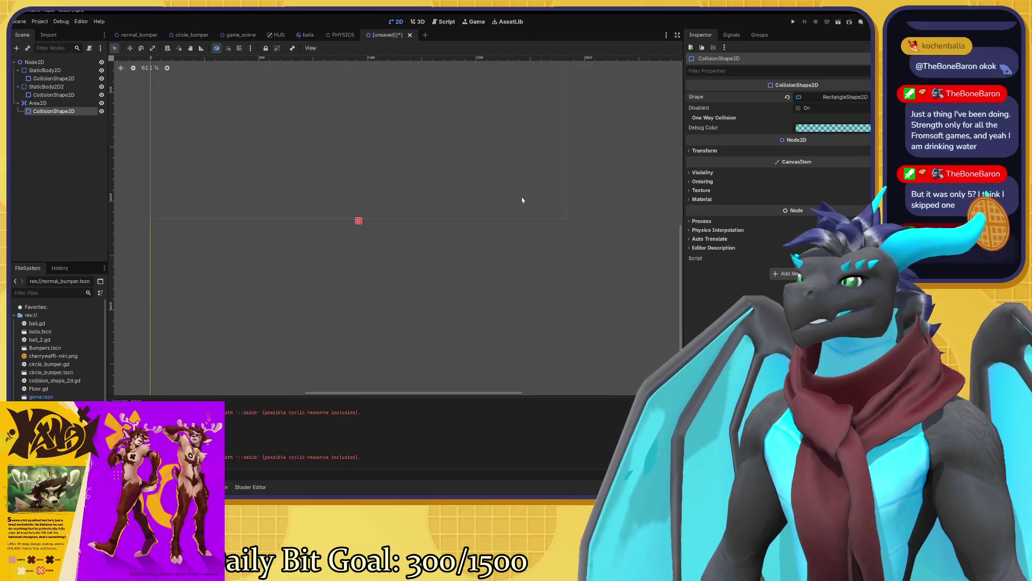
pyautogui.scroll(6, 376, 223)
pyautogui.scroll(1, 417, 247)
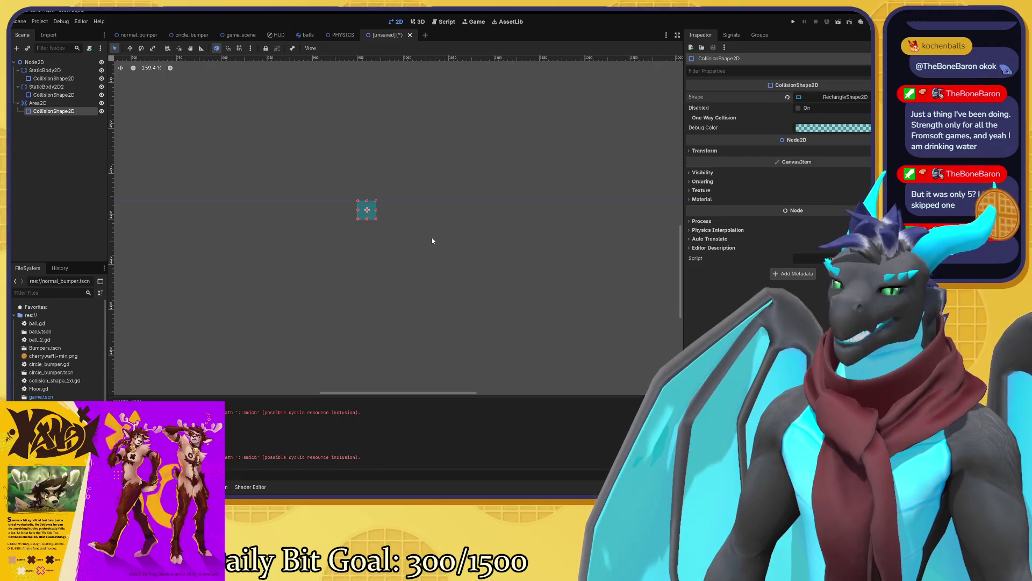
pyautogui.scroll(-4, 426, 236)
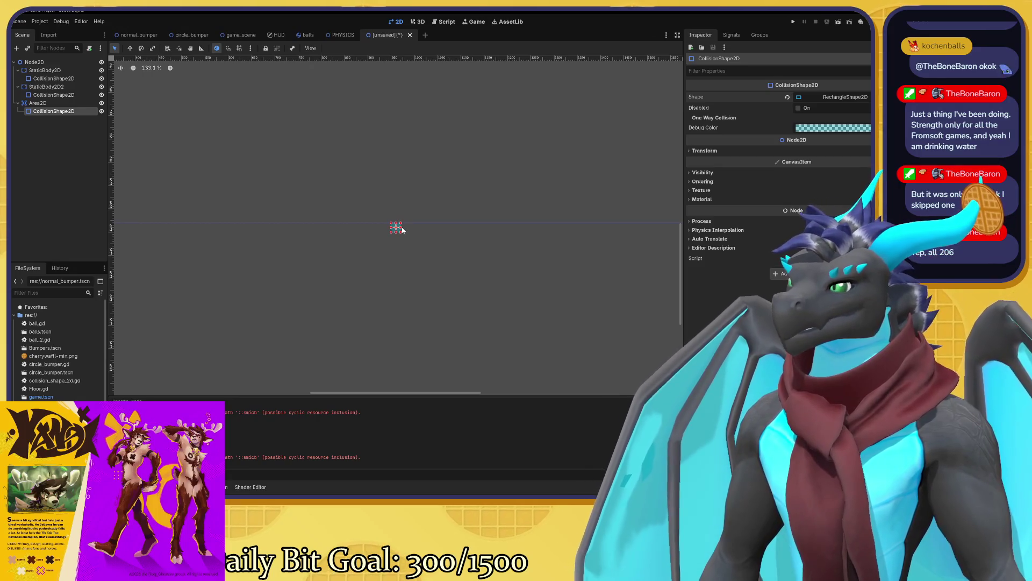
pyautogui.moveTo(402, 230); pyautogui.dragTo(574, 230)
pyautogui.hotkey('ctrl', 'z')
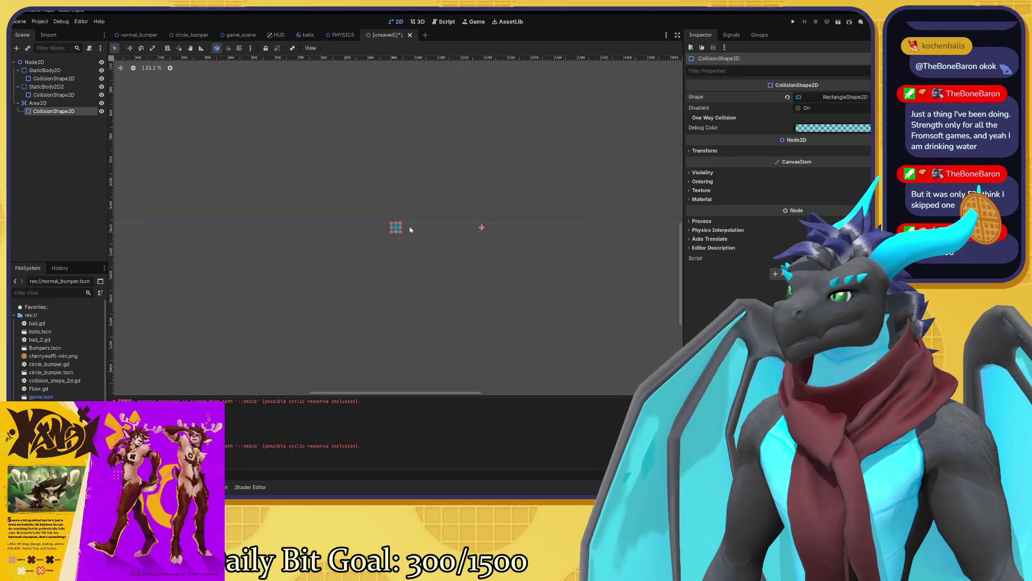
pyautogui.moveTo(402, 227); pyautogui.dragTo(499, 234)
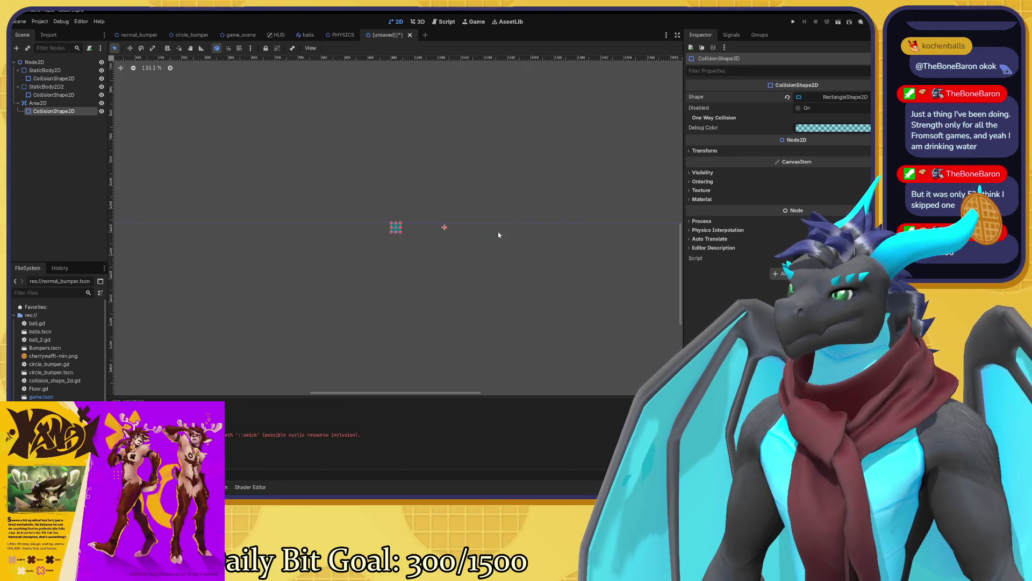
pyautogui.moveTo(402, 227); pyautogui.dragTo(670, 245)
pyautogui.scroll(-10, 639, 236)
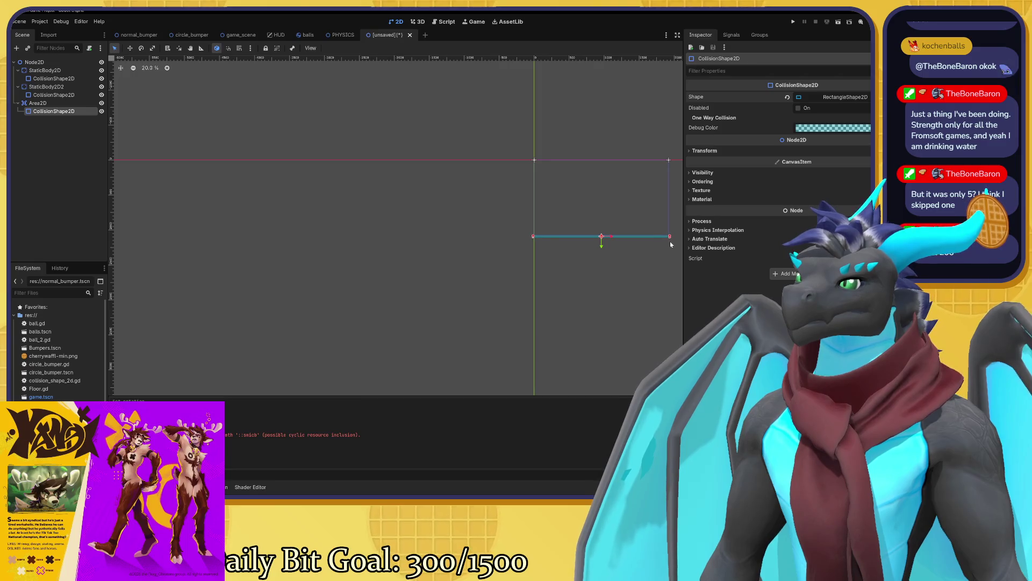
pyautogui.scroll(8, 618, 242)
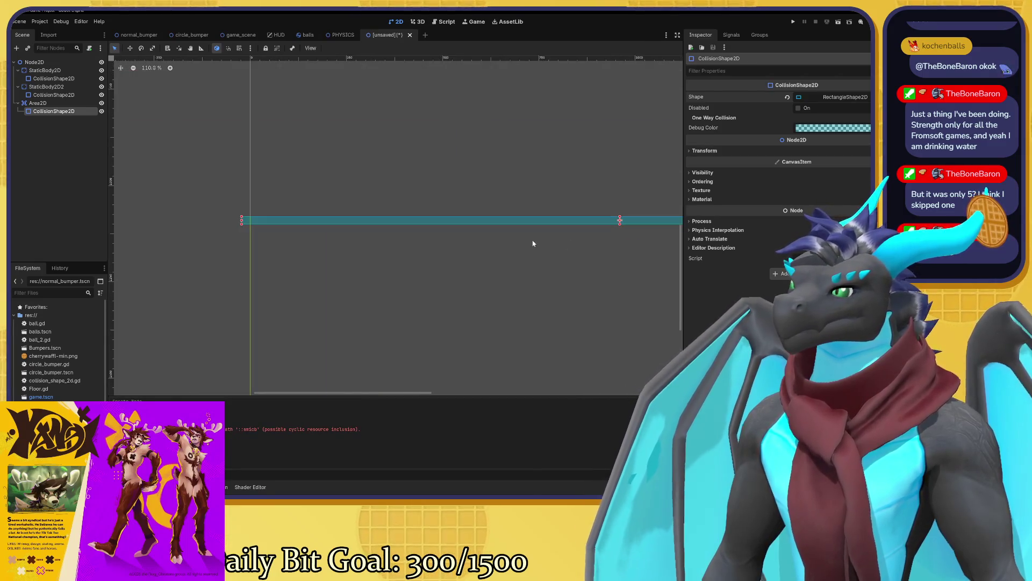
# - Select the Area2D and nudge it downward with the arrow keys
pyautogui.click(62, 104)
pyautogui.scroll(-2, 441, 298)
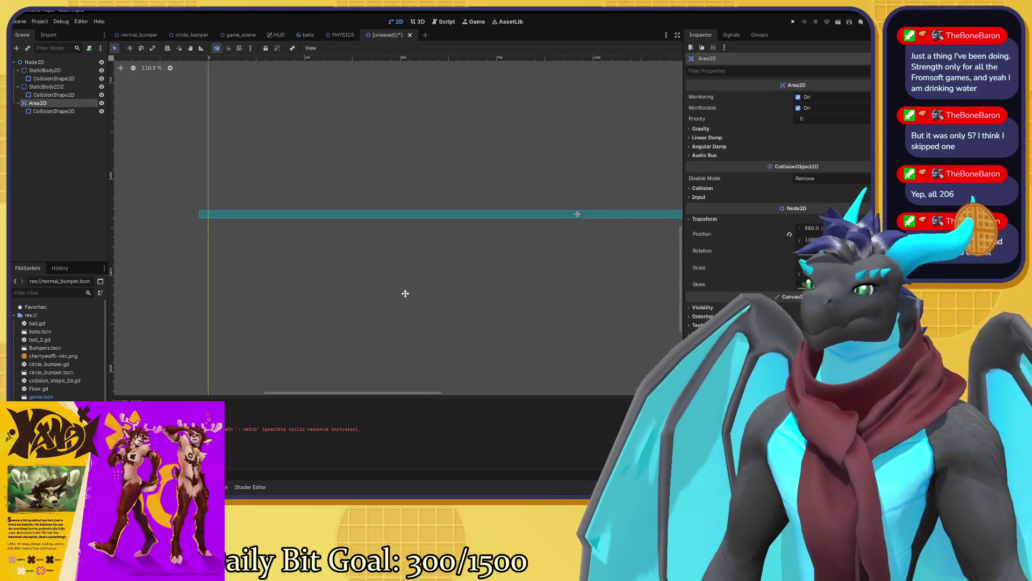
pyautogui.hscroll(3, 430, 293)
pyautogui.scroll(1, 420, 285)
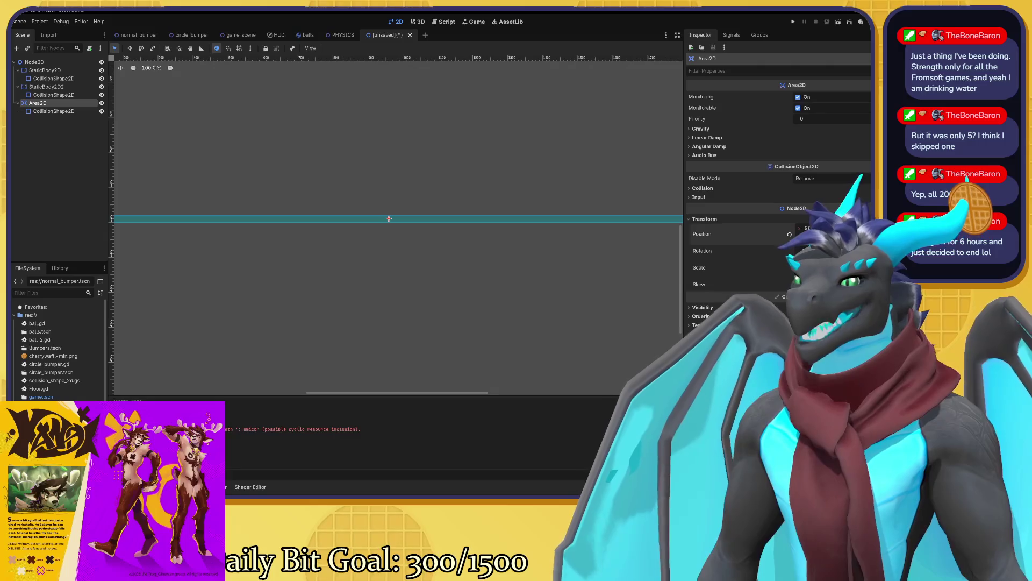
pyautogui.press('Down')
pyautogui.press('Down')
pyautogui.press('Down')
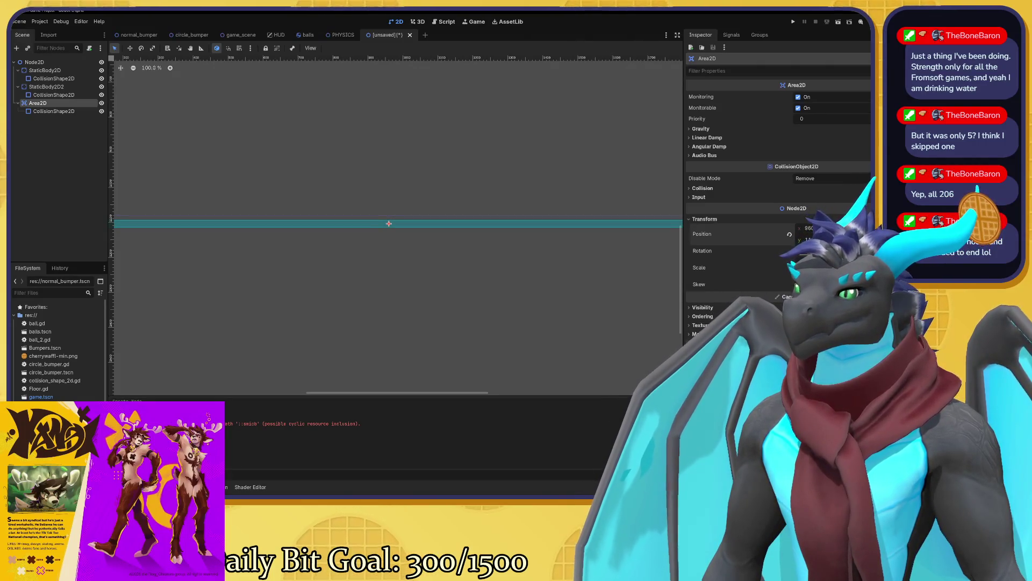
pyautogui.scroll(-1, 490, 223)
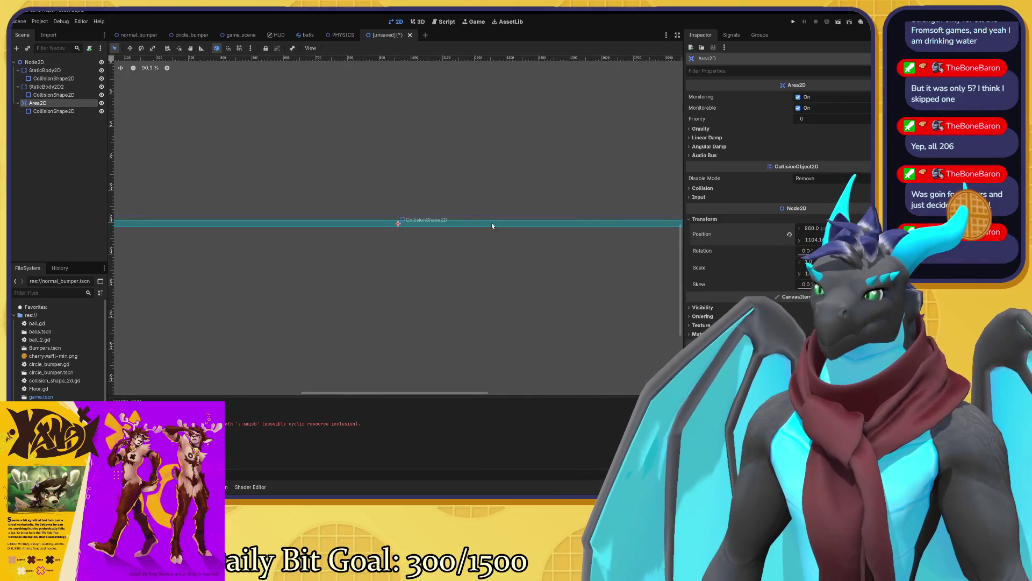
pyautogui.scroll(-6, 490, 223)
pyautogui.moveTo(467, 212)
pyautogui.mouseDown()
pyautogui.moveTo(477, 283)
pyautogui.moveTo(479, 222)
pyautogui.mouseUp()
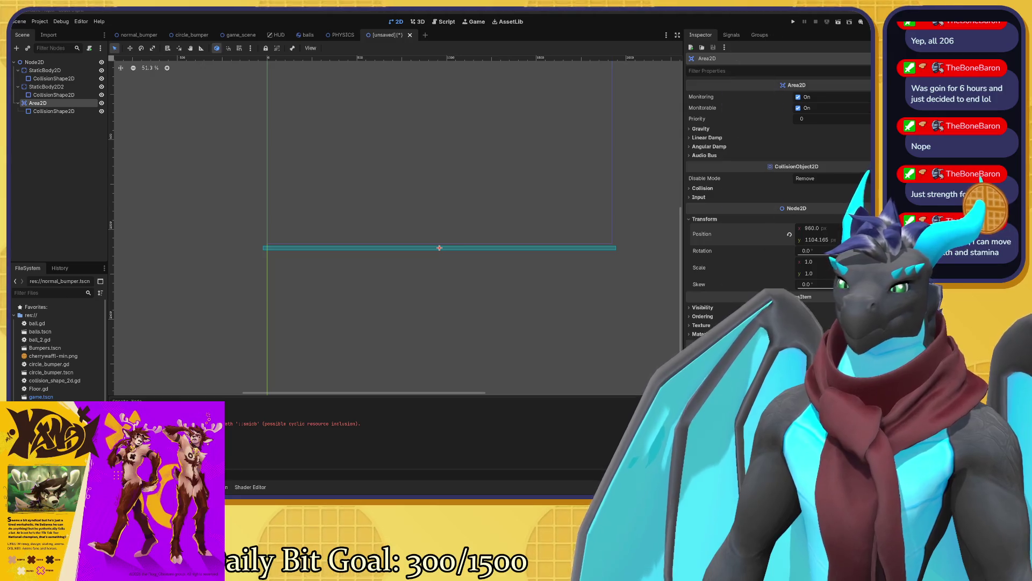
# - Fine-tune the bar's height with small nudges, settling near y = 1098.4
pyautogui.moveTo(466, 287)
pyautogui.mouseDown()
pyautogui.moveTo(469, 353)
pyautogui.moveTo(463, 266)
pyautogui.mouseUp()
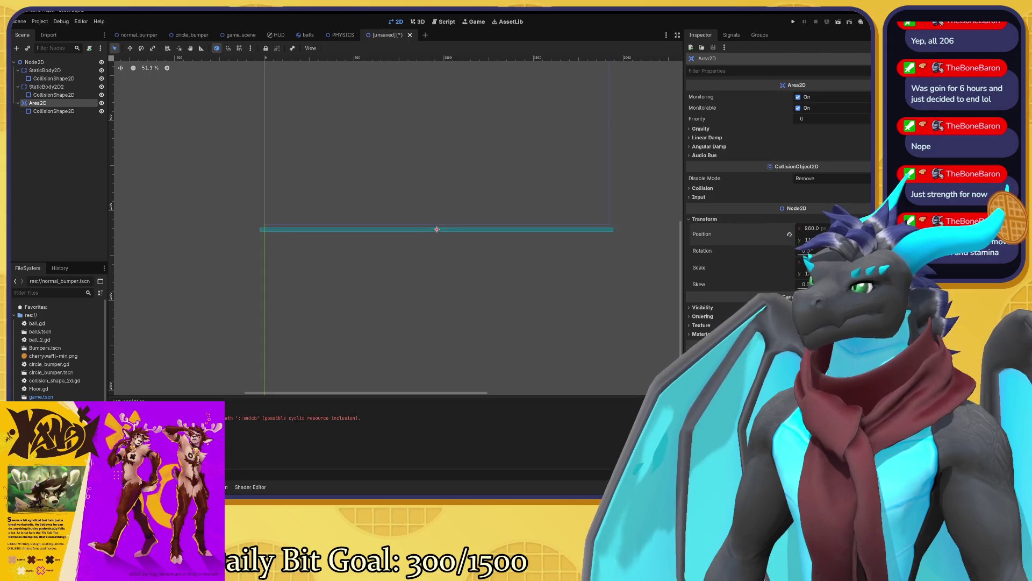
pyautogui.press('Down')
pyautogui.press('Down')
pyautogui.press('Down')
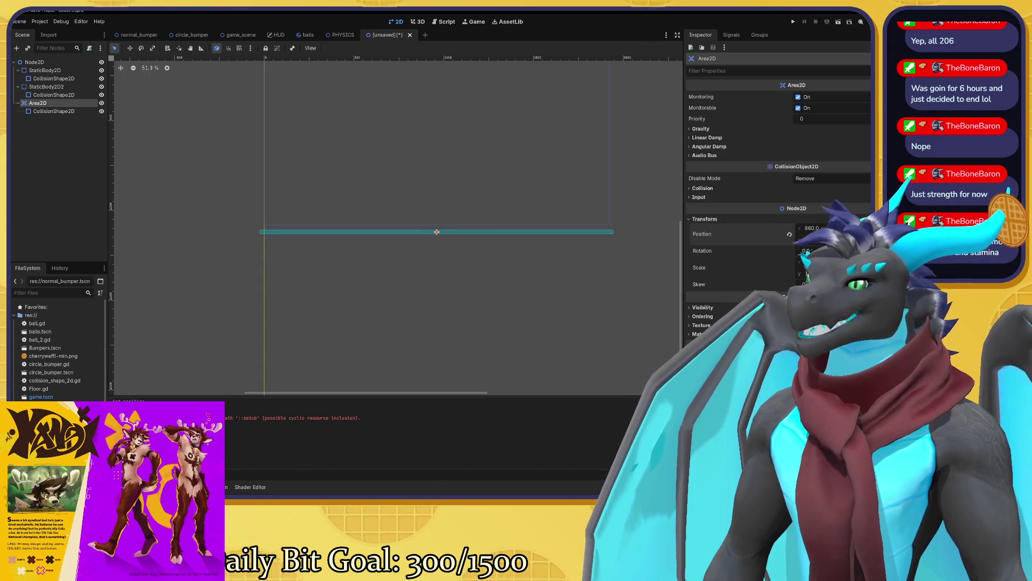
pyautogui.press('Up')
pyautogui.press('Up')
pyautogui.press('Up')
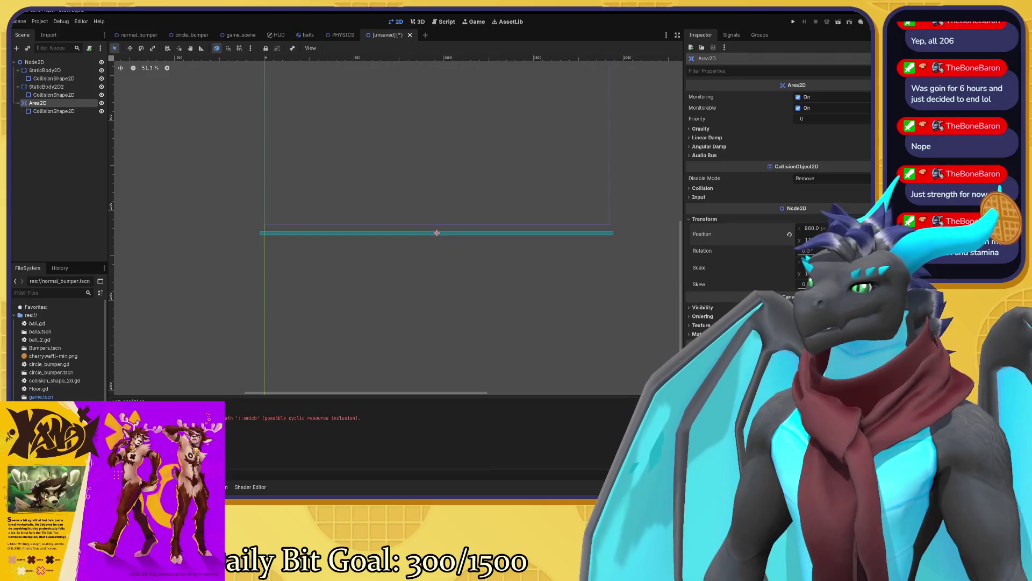
pyautogui.press('Up')
pyautogui.press('Up')
pyautogui.press('Up')
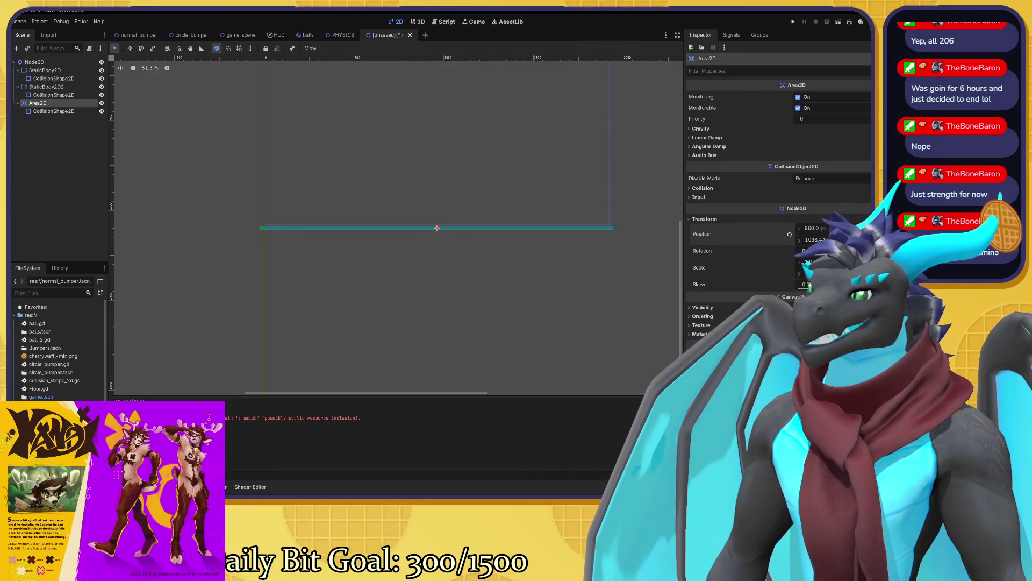
pyautogui.scroll(-1, 395, 282)
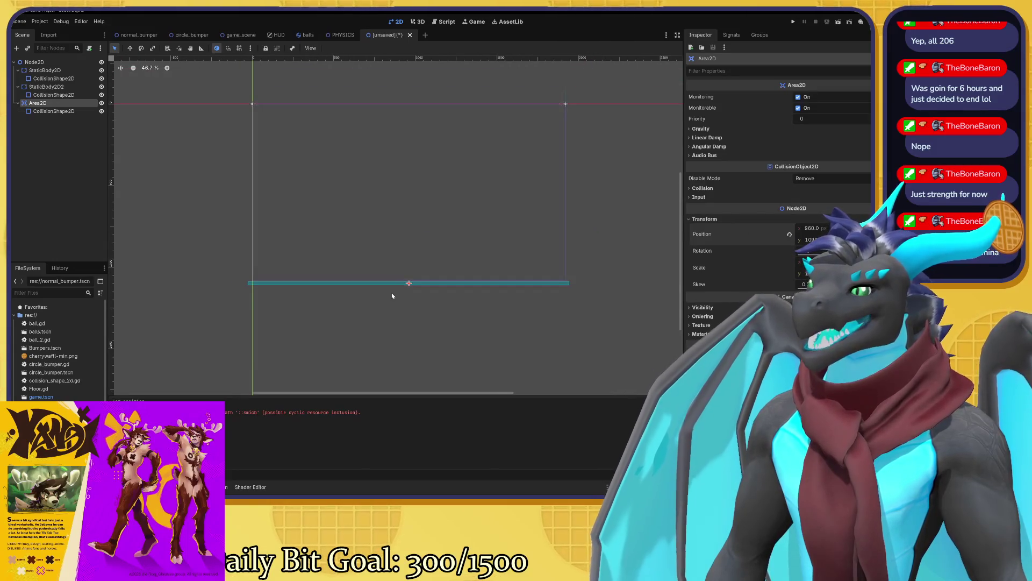
pyautogui.scroll(3, 433, 284)
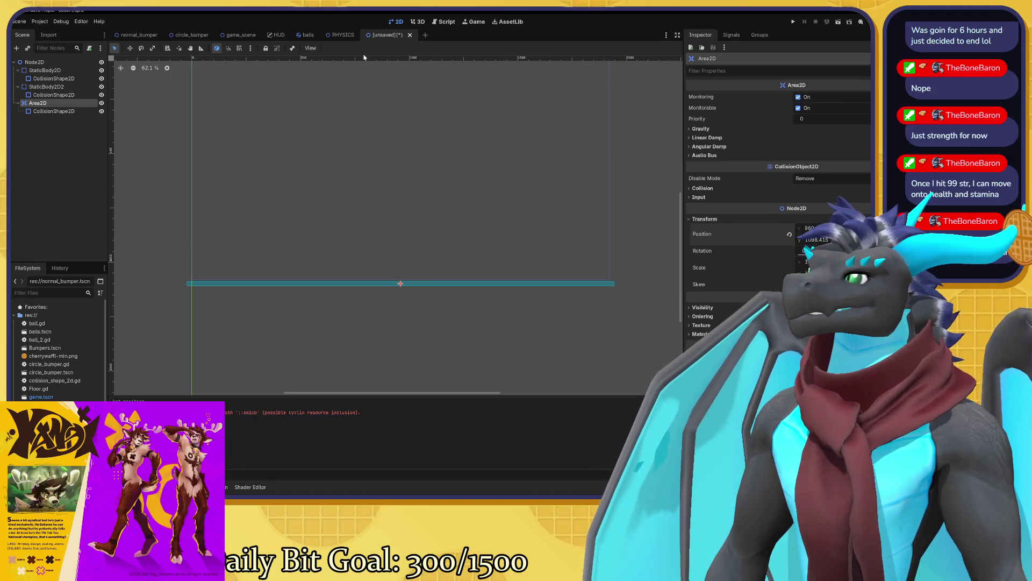
# - Save the scene as Boundaries.tscn and return to game_scene
pyautogui.hotkey('ctrl', 's')
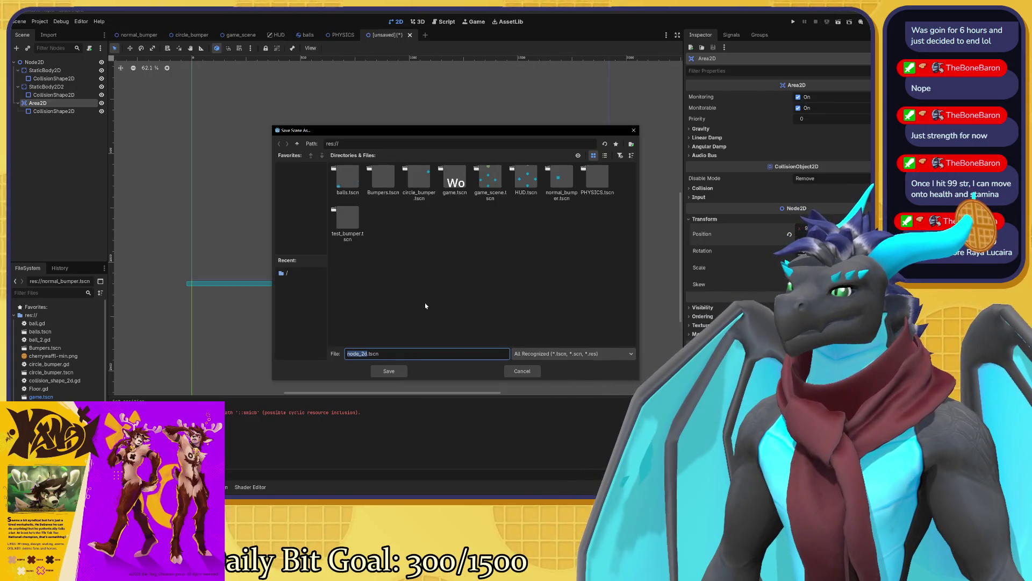
pyautogui.write('Boundaries')
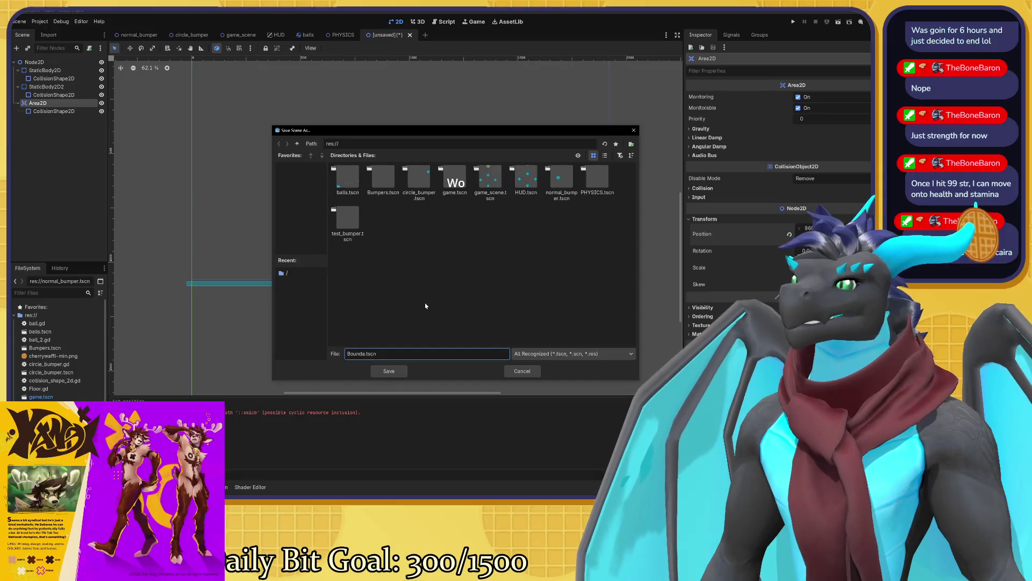
pyautogui.press('Return')
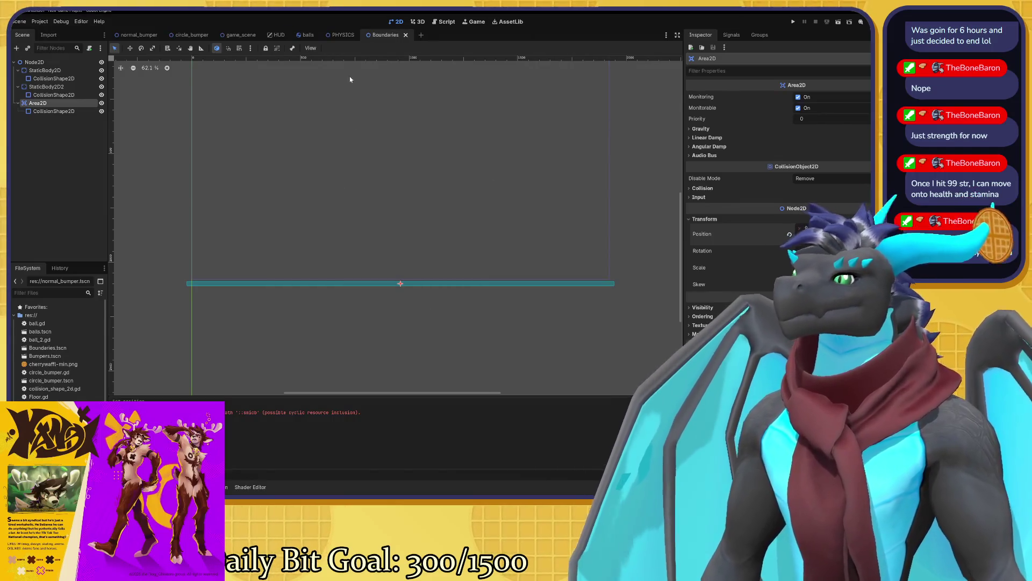
pyautogui.click(235, 38)
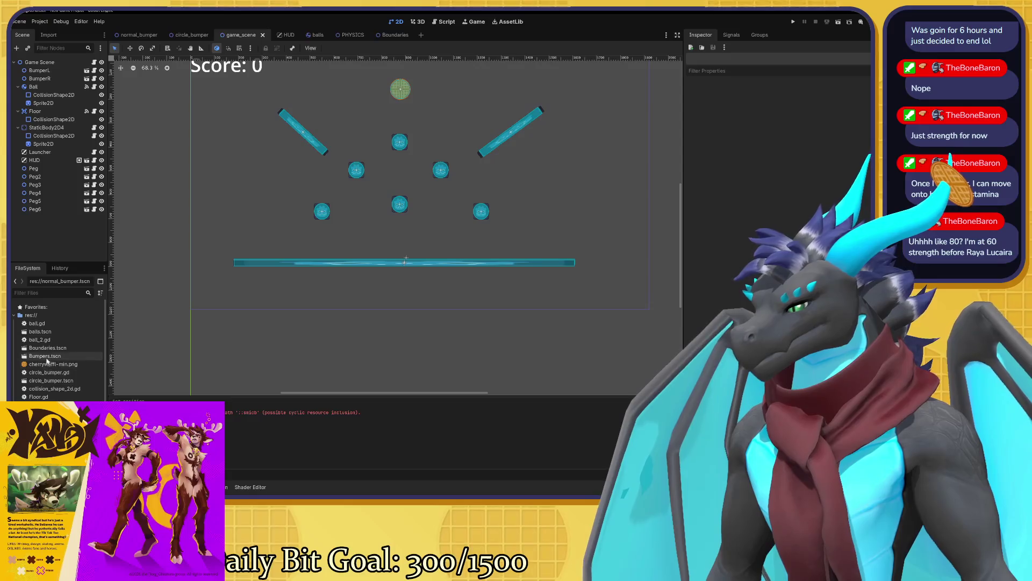
# - Instance Boundaries.tscn into the game scene tree from the FileSystem dock
pyautogui.moveTo(48, 348); pyautogui.dragTo(40, 66)
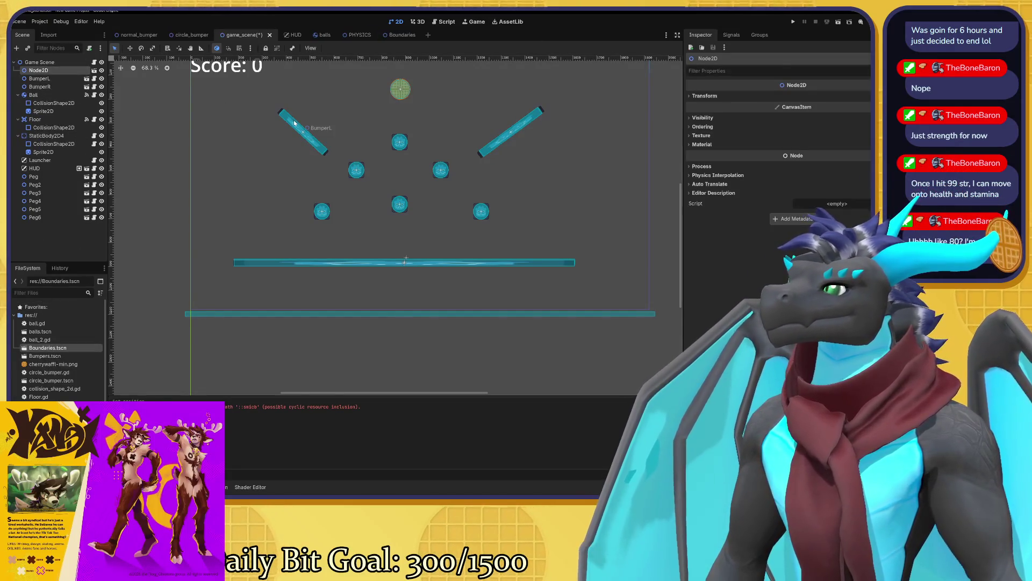
pyautogui.scroll(-2, 330, 121)
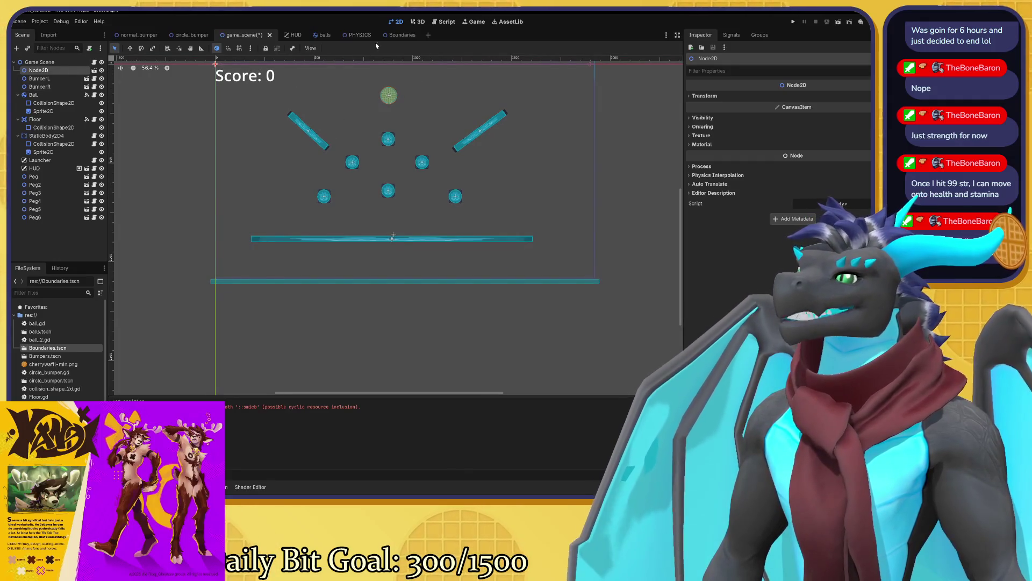
pyautogui.click(398, 36)
# - Rename the Boundaries scene's root Node2D to Boundaries and save the scene
pyautogui.click(46, 61)
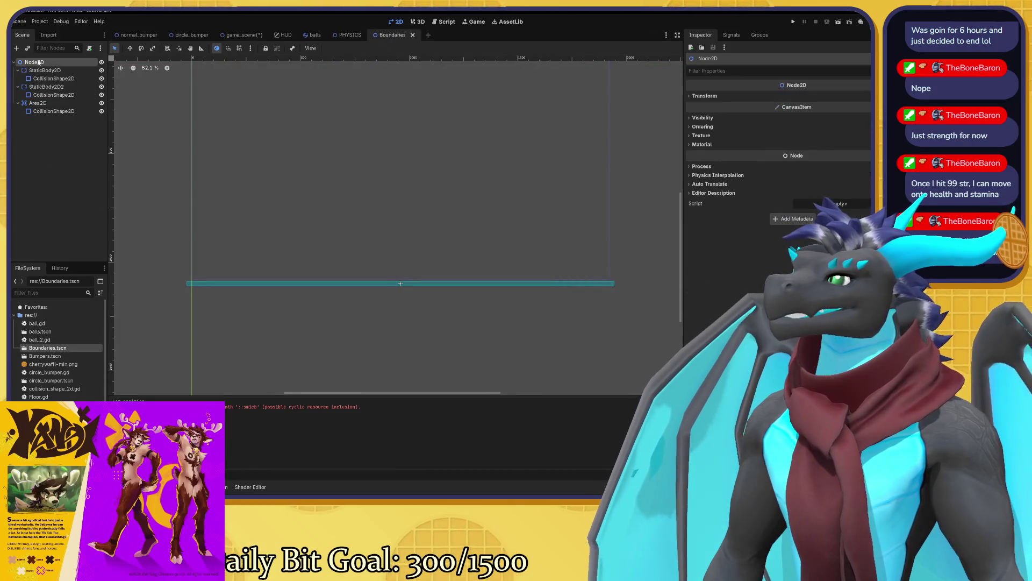
pyautogui.rightClick(38, 63)
pyautogui.click(69, 142)
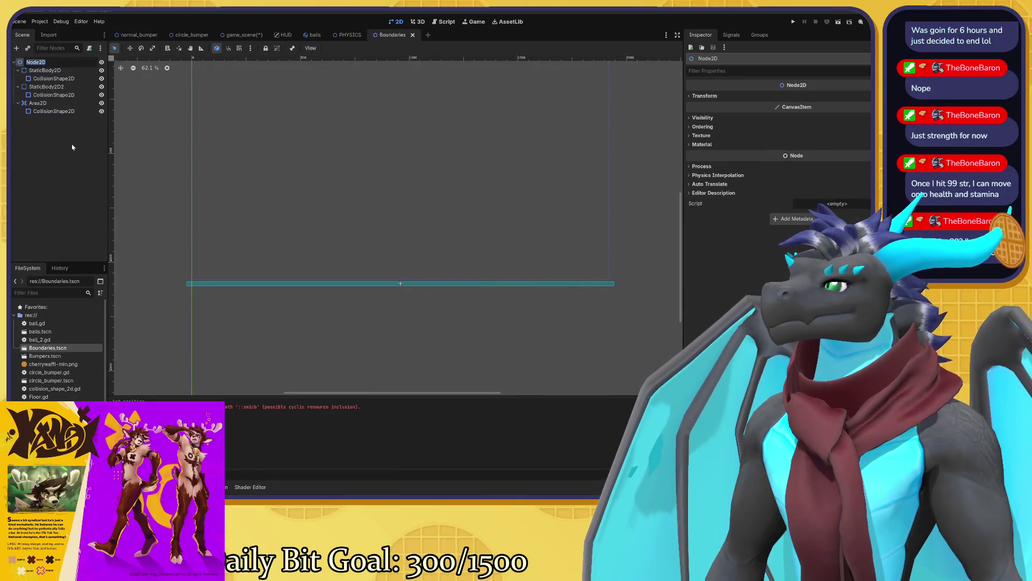
pyautogui.write('Bounda')
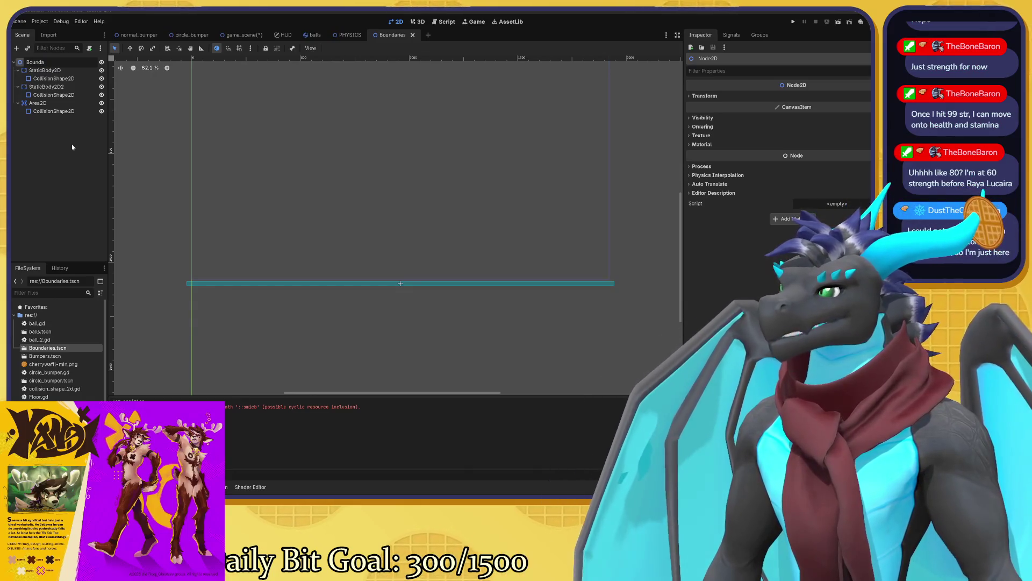
pyautogui.write('ries')
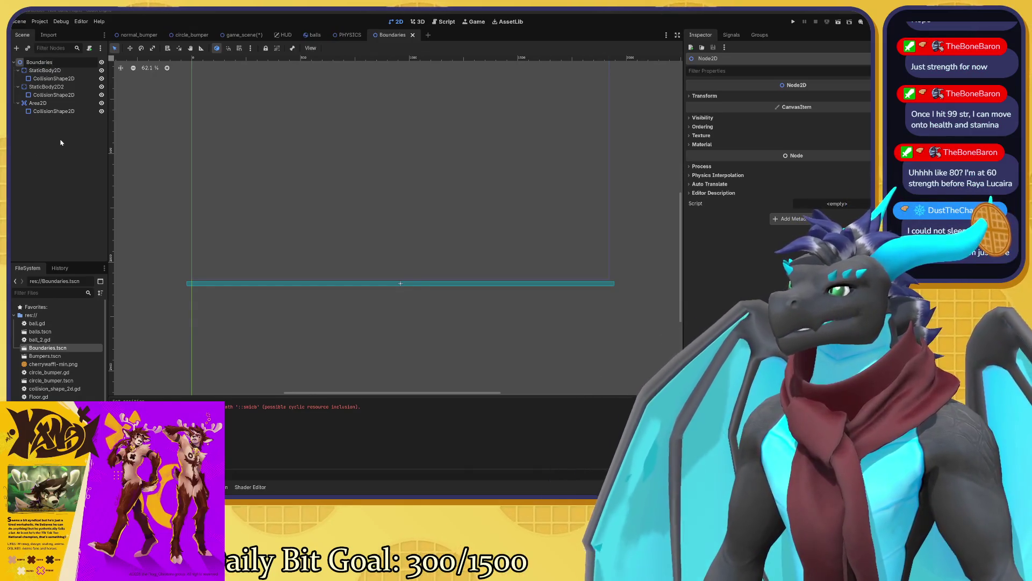
pyautogui.press('Return')
pyautogui.hotkey('ctrl', 's')
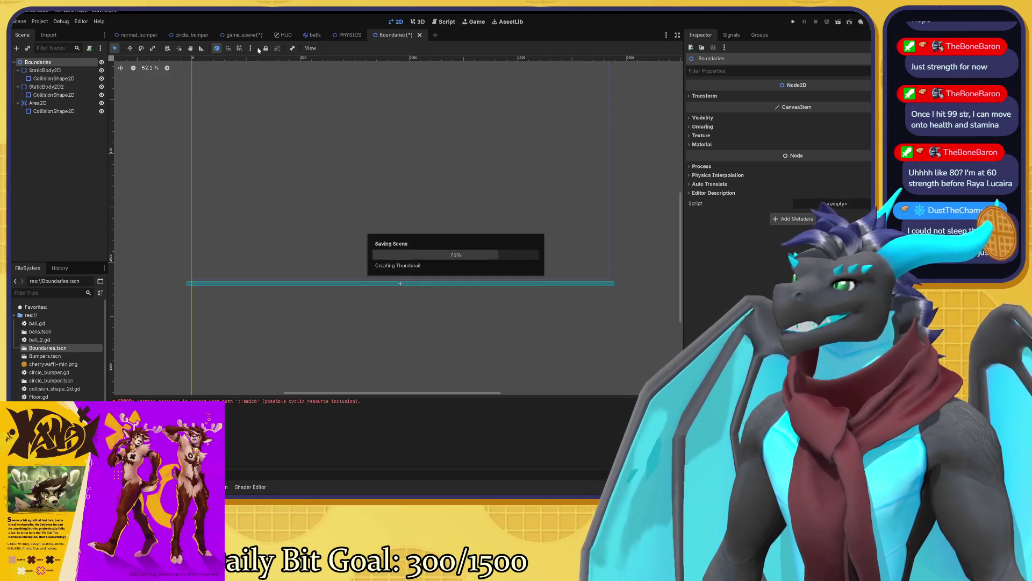
pyautogui.click(240, 35)
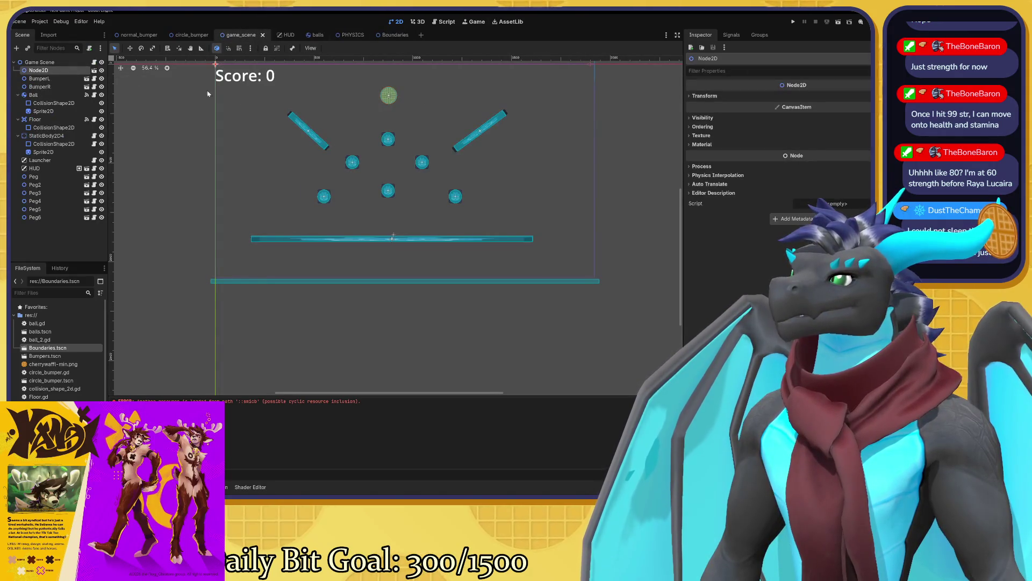
# - Rename the instanced Node2D in game_scene to Boundaries
pyautogui.rightClick(60, 70)
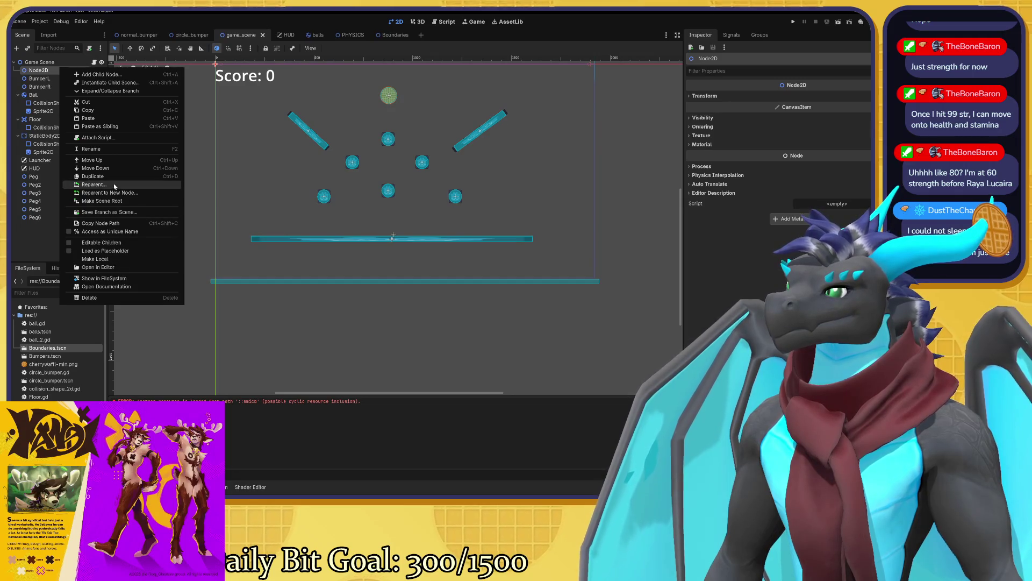
pyautogui.click(104, 149)
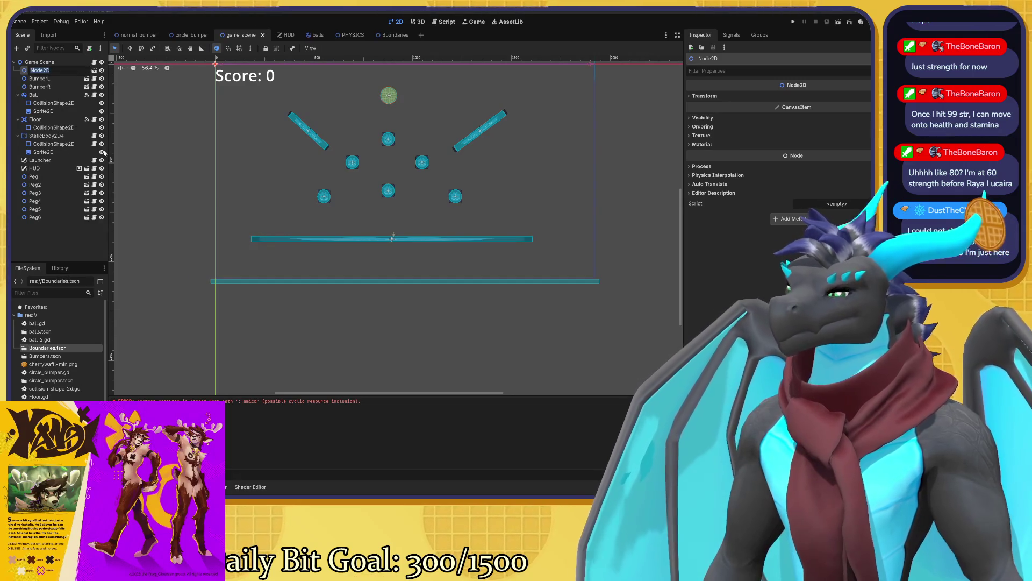
pyautogui.write('Boundaries')
pyautogui.press('Return')
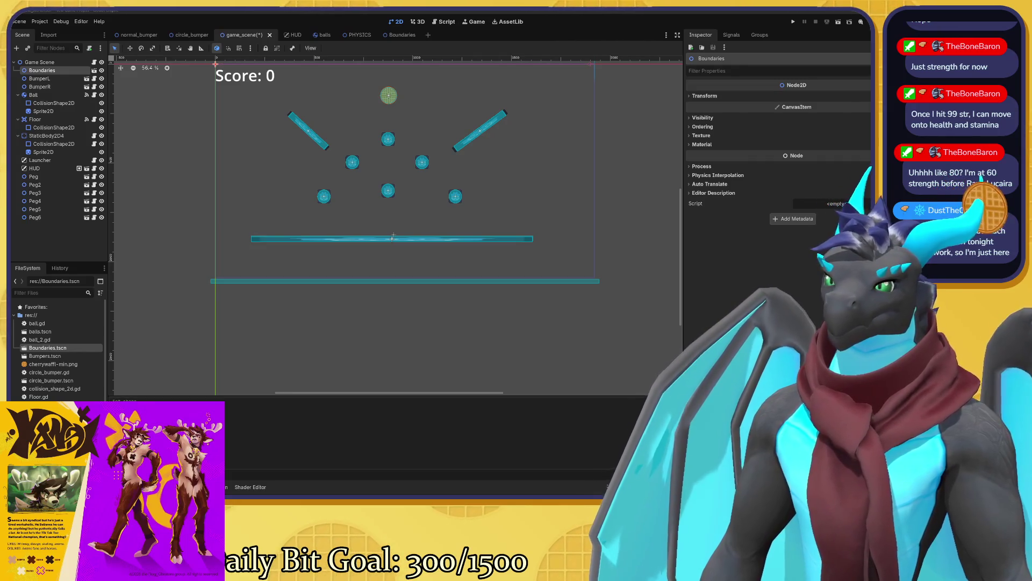
pyautogui.click(639, 234)
# - Save game_scene, test-run it with F5, then close the game window
pyautogui.scroll(3, 568, 280)
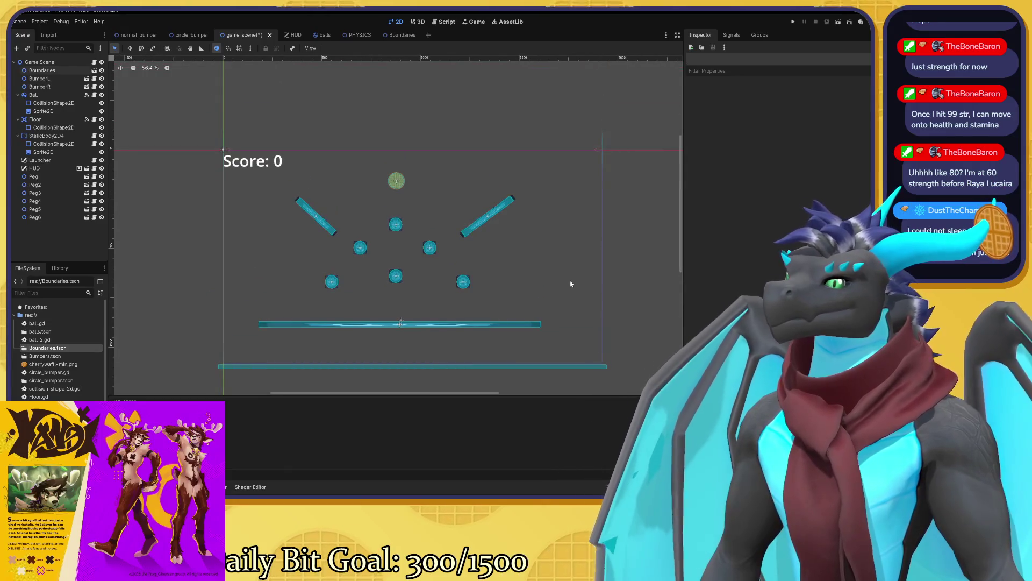
pyautogui.scroll(-2, 560, 242)
pyautogui.scroll(-1, 365, 201)
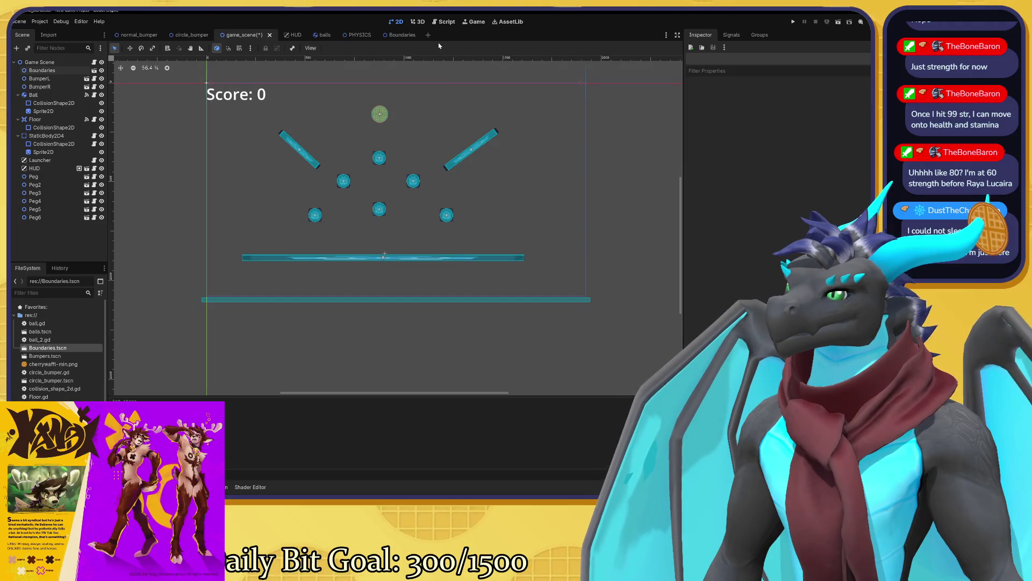
pyautogui.hotkey('ctrl', 's')
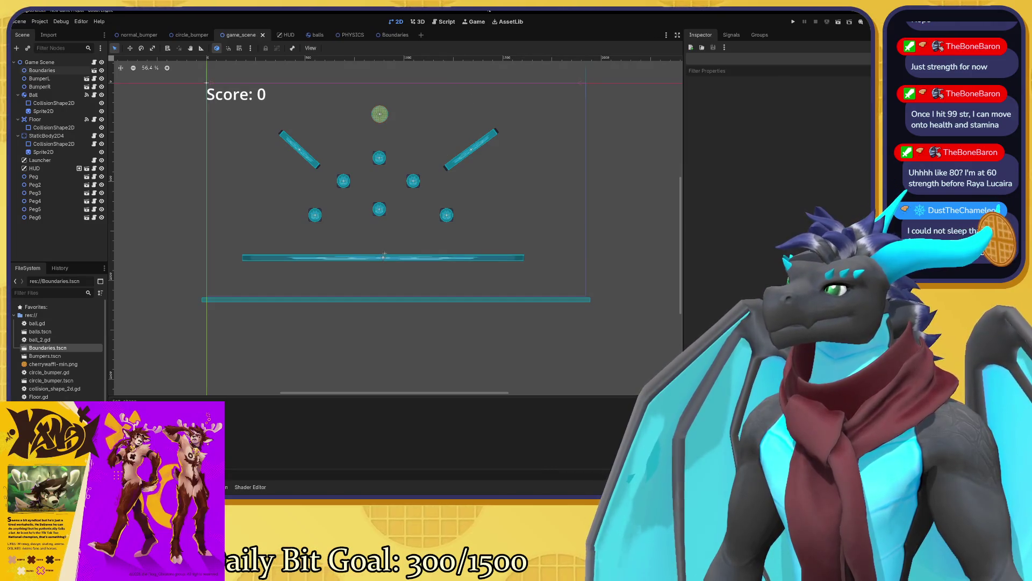
pyautogui.press('F5')
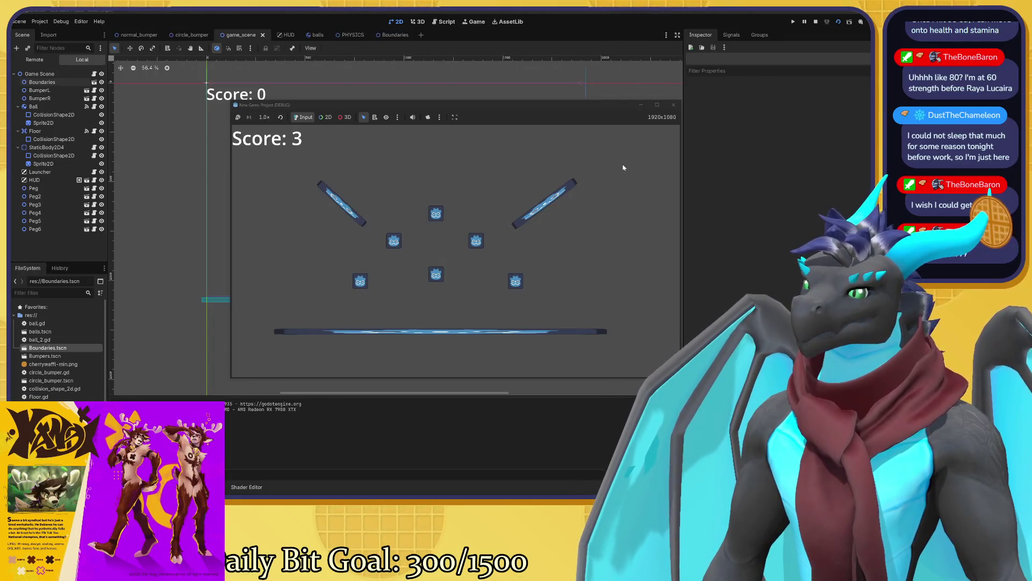
pyautogui.click(673, 105)
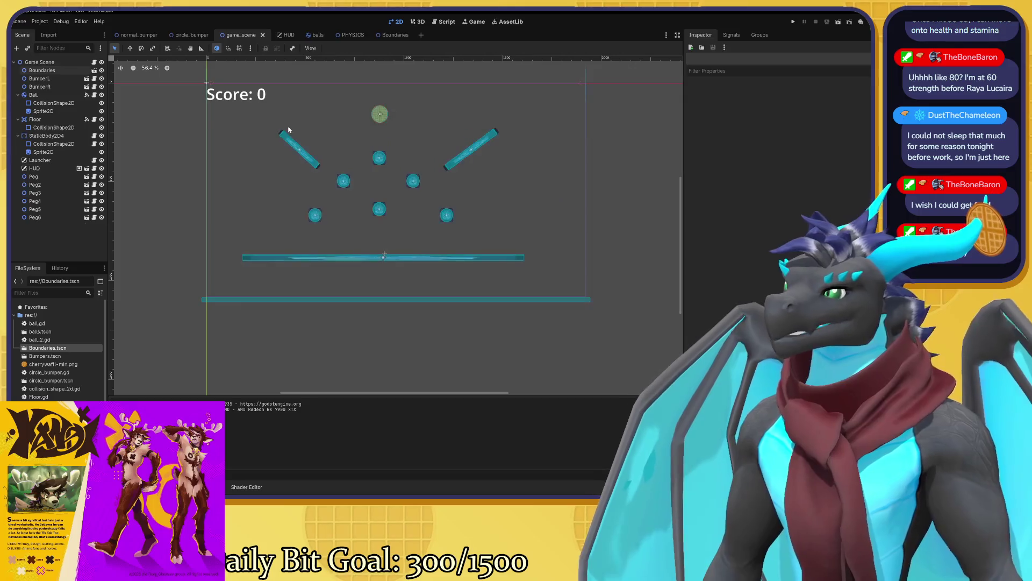
pyautogui.click(401, 36)
pyautogui.scroll(5, 247, 237)
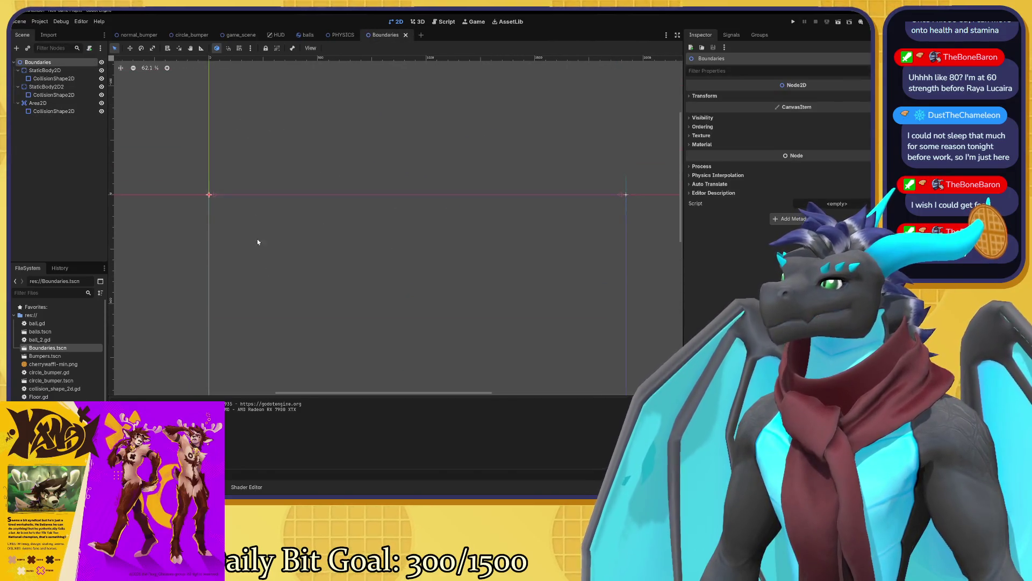
# - Rename the first StaticBody2D wall to left_wall
pyautogui.click(61, 73)
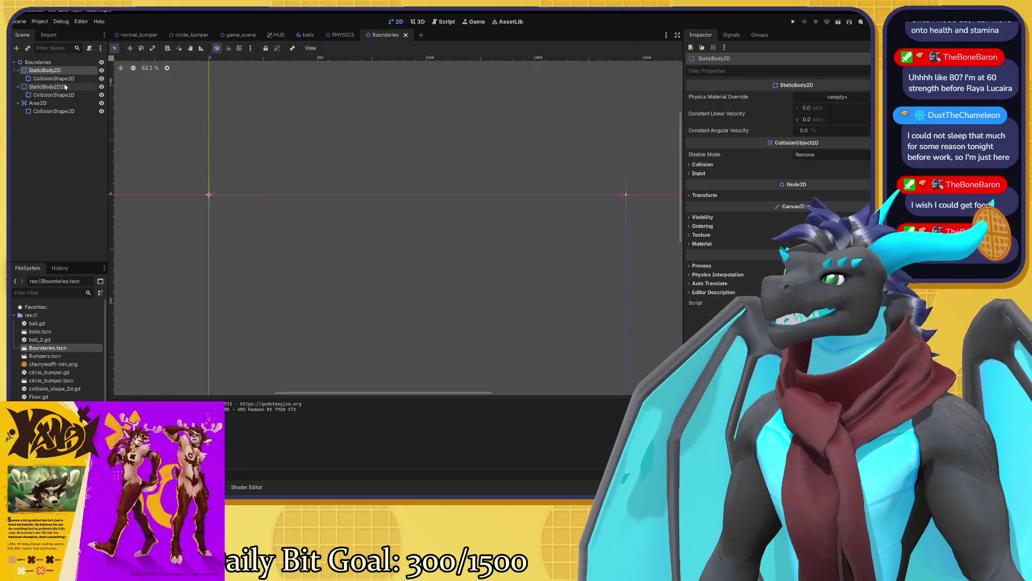
pyautogui.rightClick(62, 71)
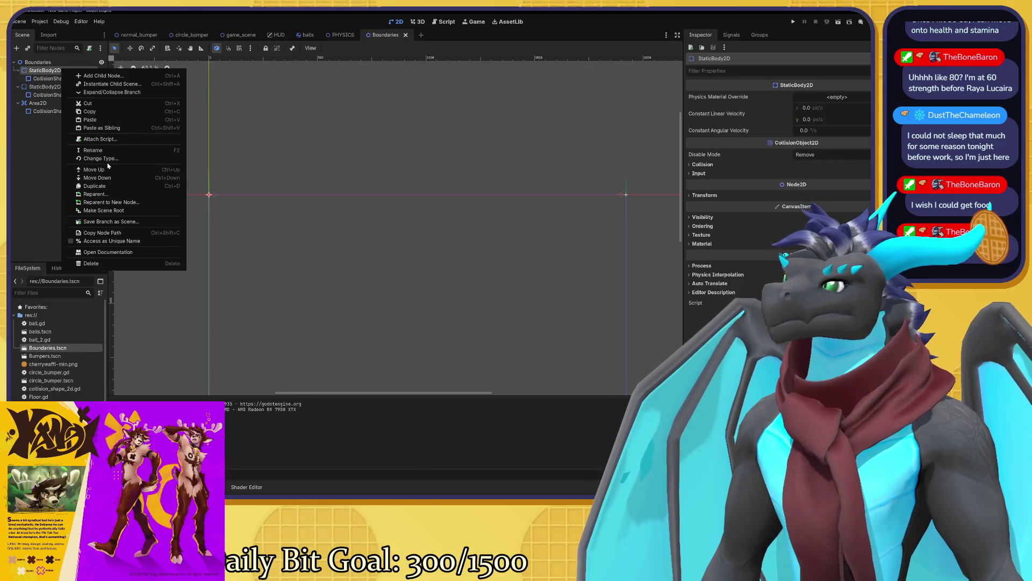
pyautogui.click(107, 153)
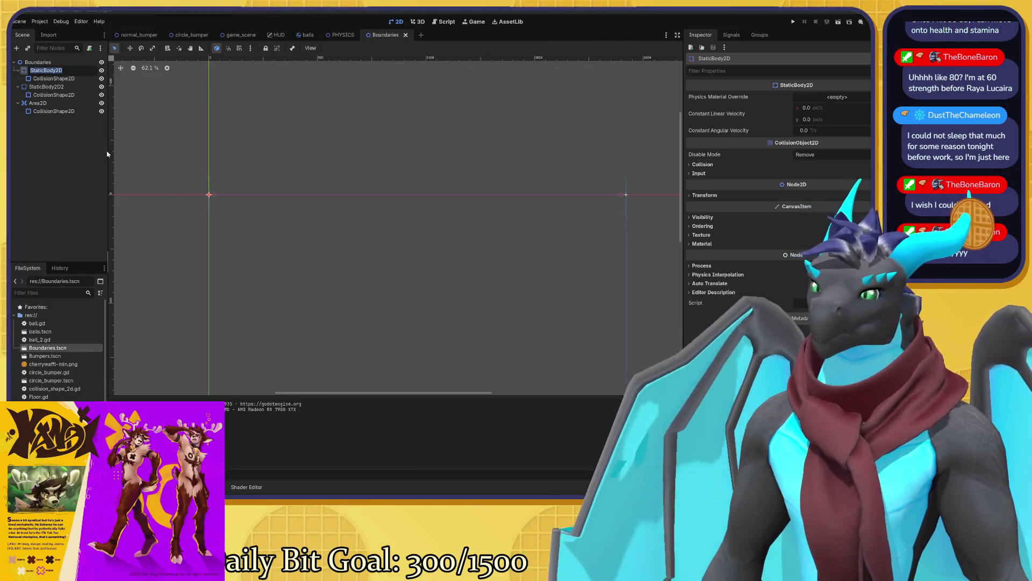
pyautogui.write('KLeft')
pyautogui.press('Return')
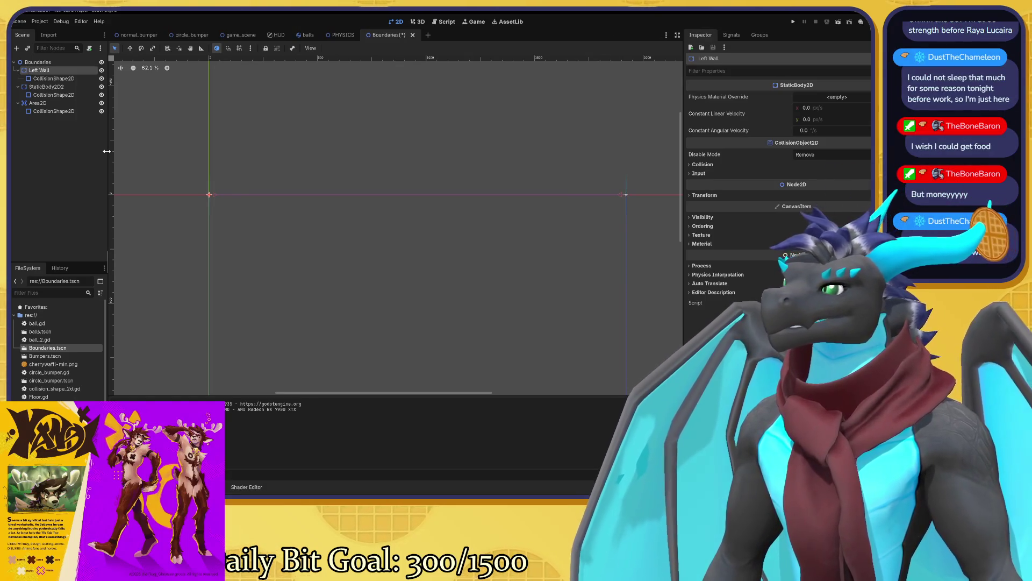
pyautogui.rightClick(47, 76)
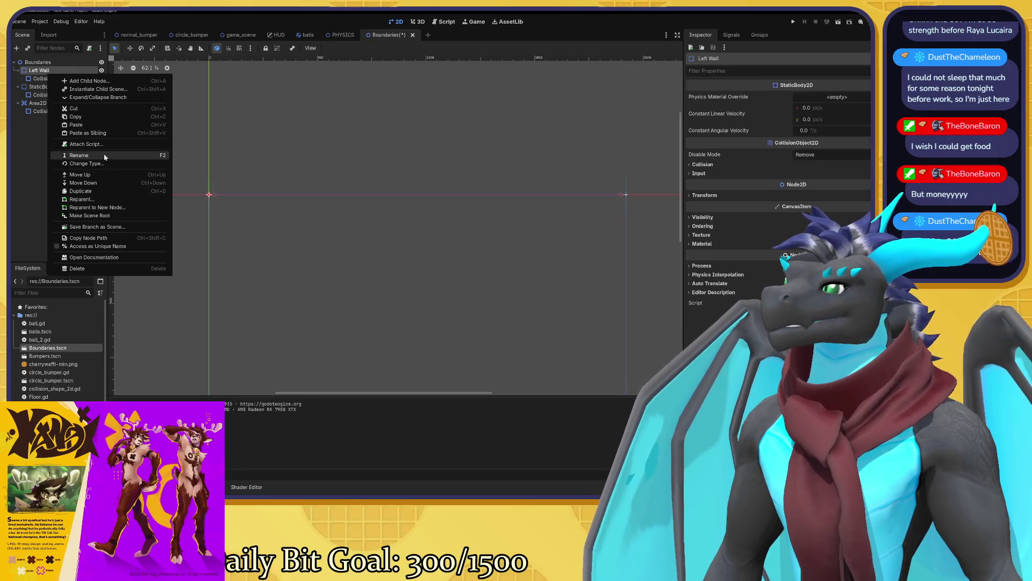
pyautogui.click(46, 73)
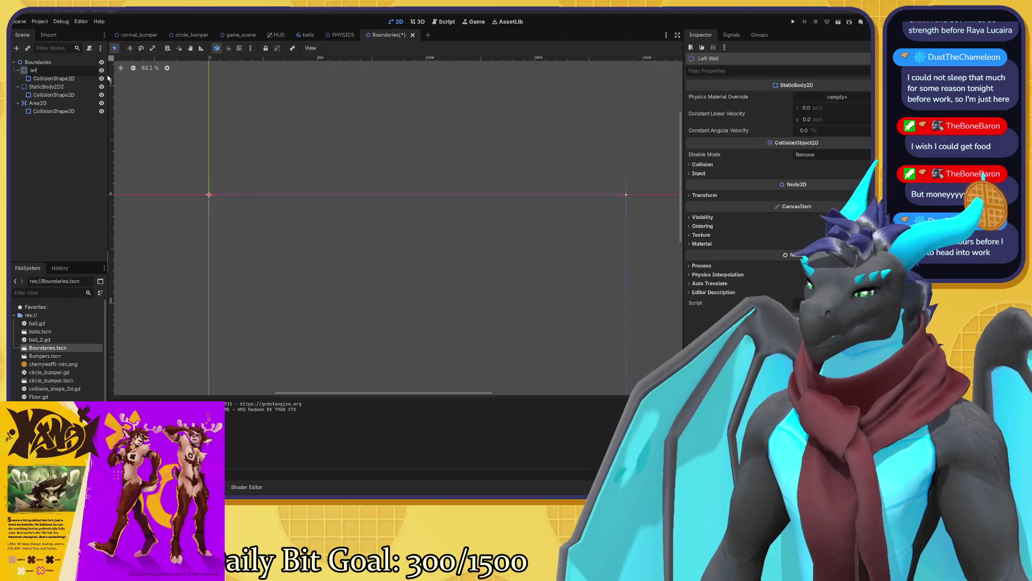
pyautogui.write('t_wal')
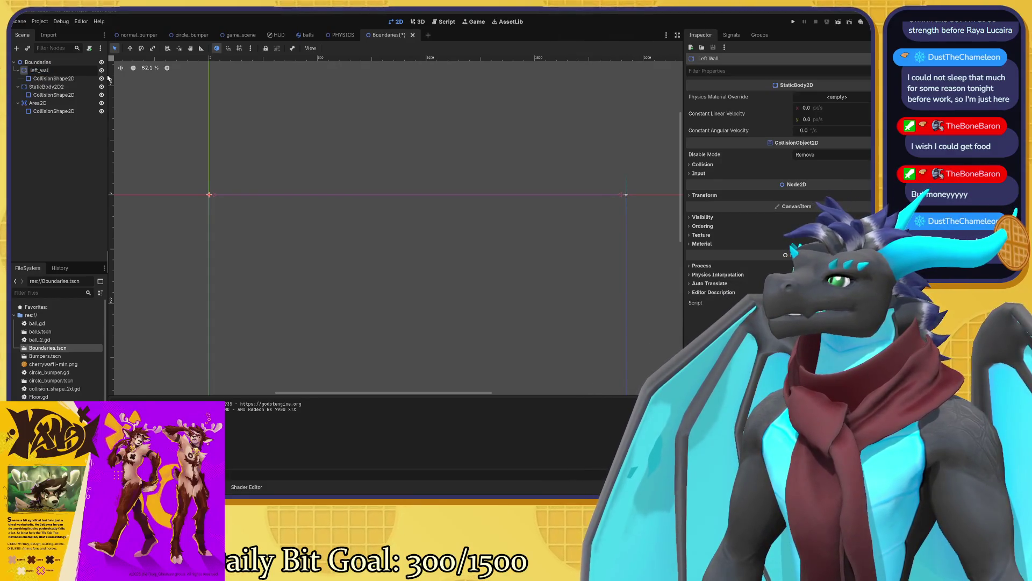
pyautogui.press('BackSpace')
pyautogui.press('BackSpace')
pyautogui.press('BackSpace')
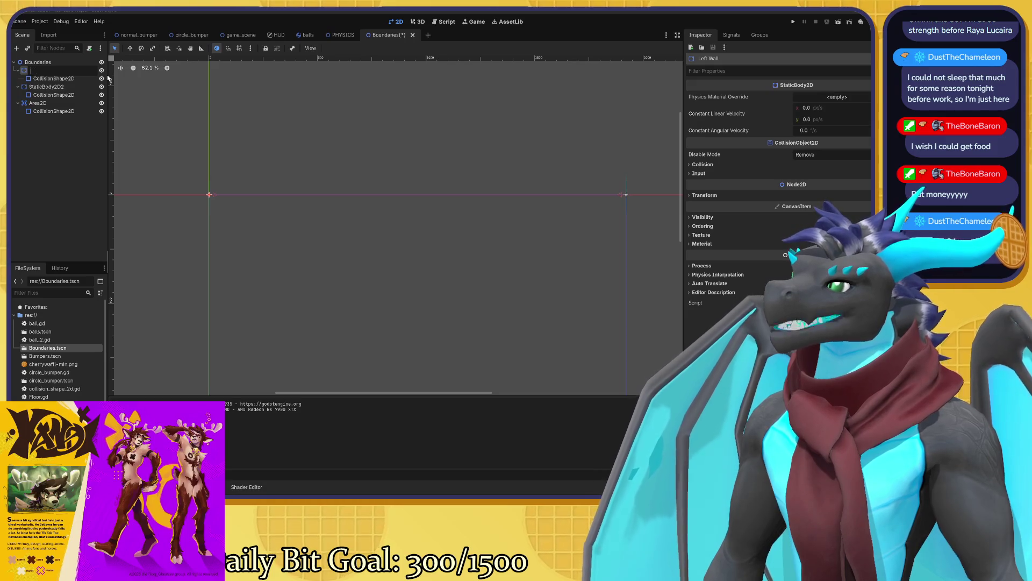
pyautogui.write('Left')
pyautogui.press('BackSpace')
pyautogui.press('BackSpace')
pyautogui.write('left_wal')
pyautogui.press('Return')
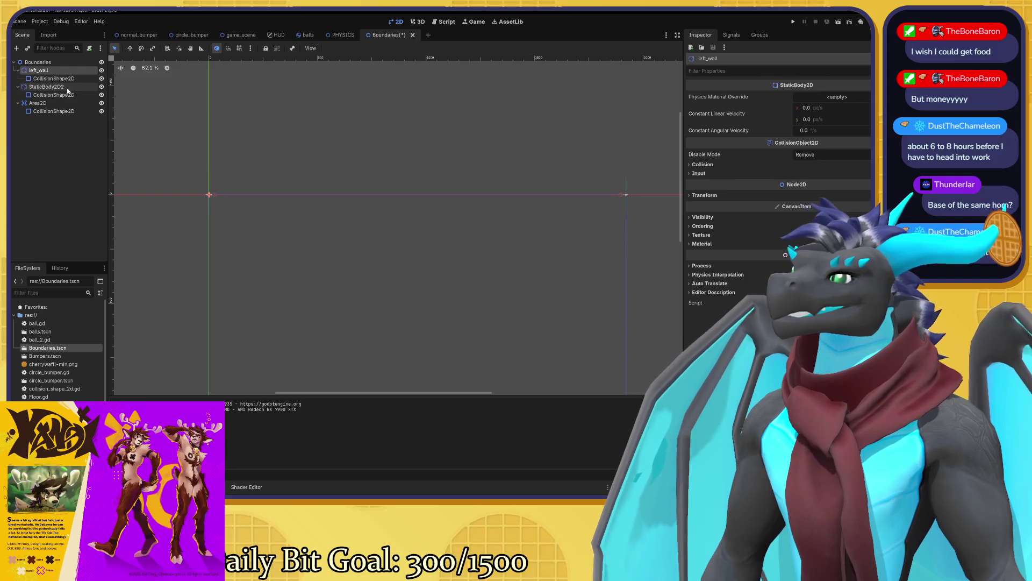
# - Rename StaticBody2D2 to right_wall
pyautogui.click(60, 87)
pyautogui.rightClick(54, 86)
pyautogui.click(51, 88)
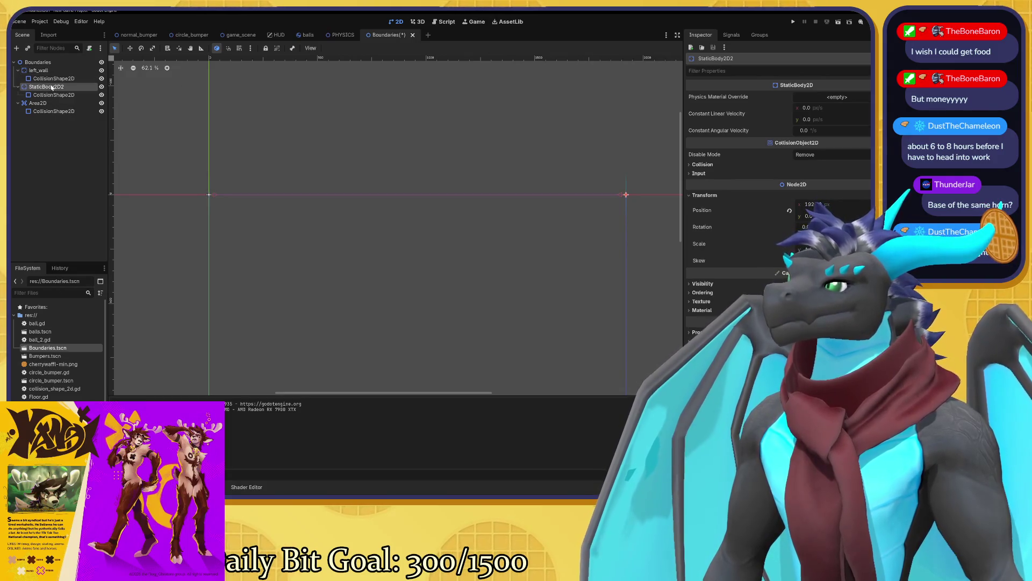
pyautogui.doubleClick(52, 87)
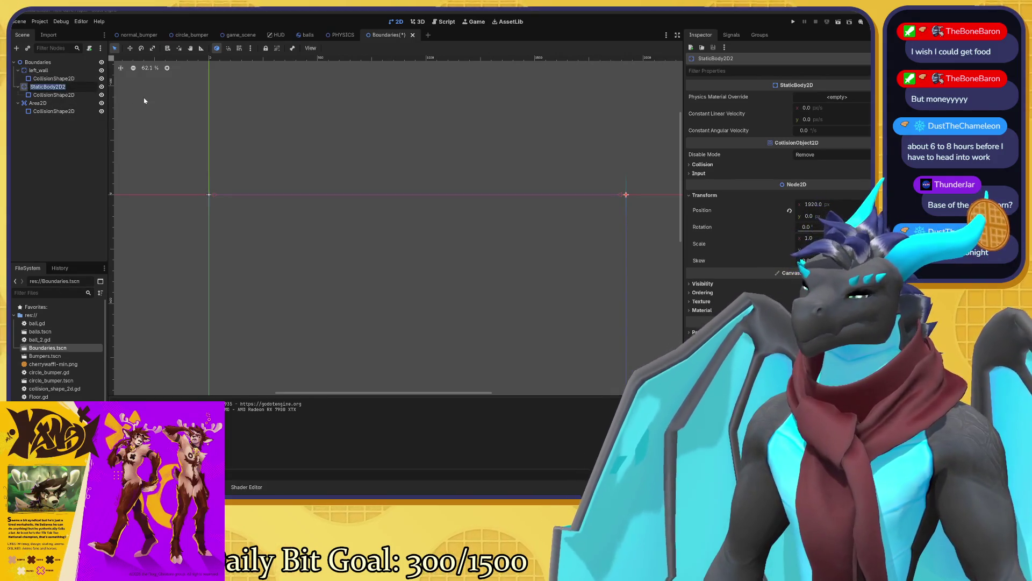
pyautogui.write('right_wall')
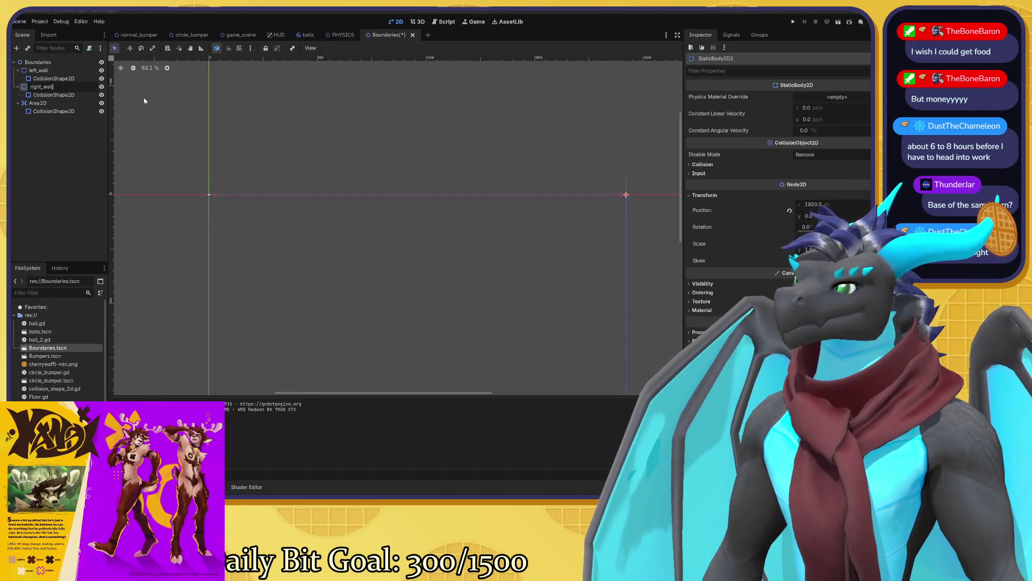
pyautogui.press('Return')
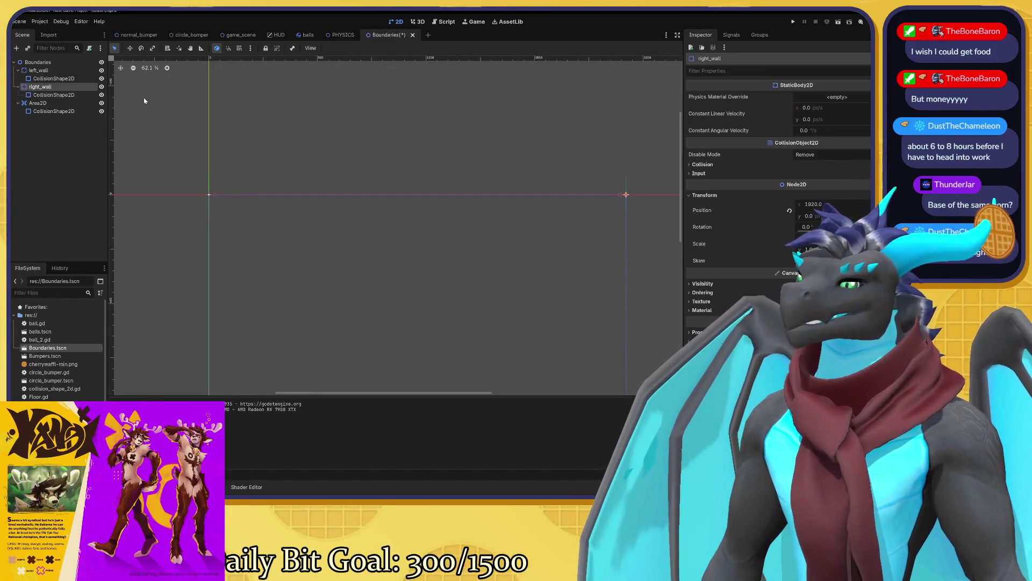